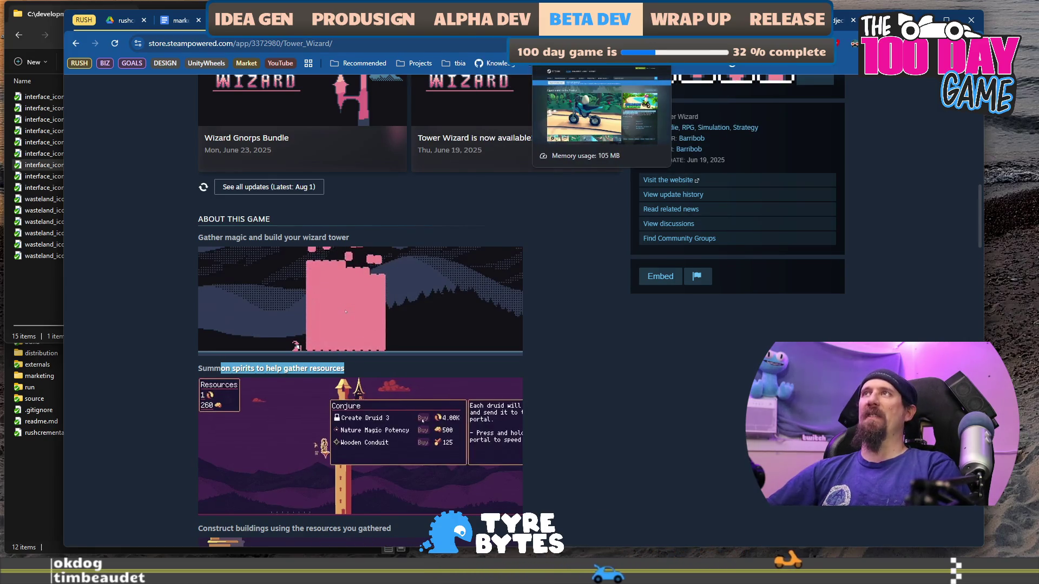
Glance at the Keep on Mining store page, then return to the marketing campaign document.
left_click(606, 20)
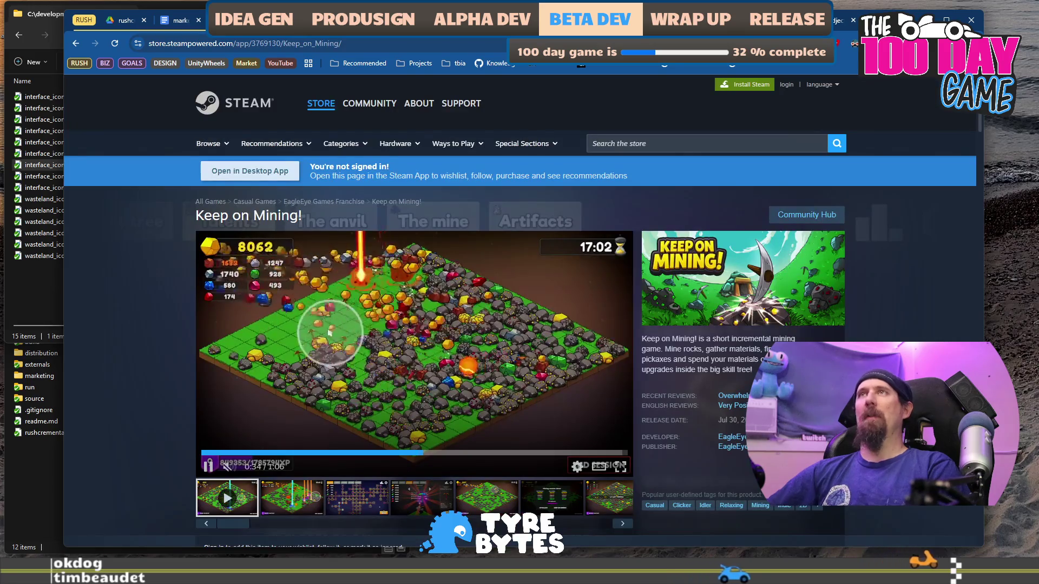
left_click(175, 22)
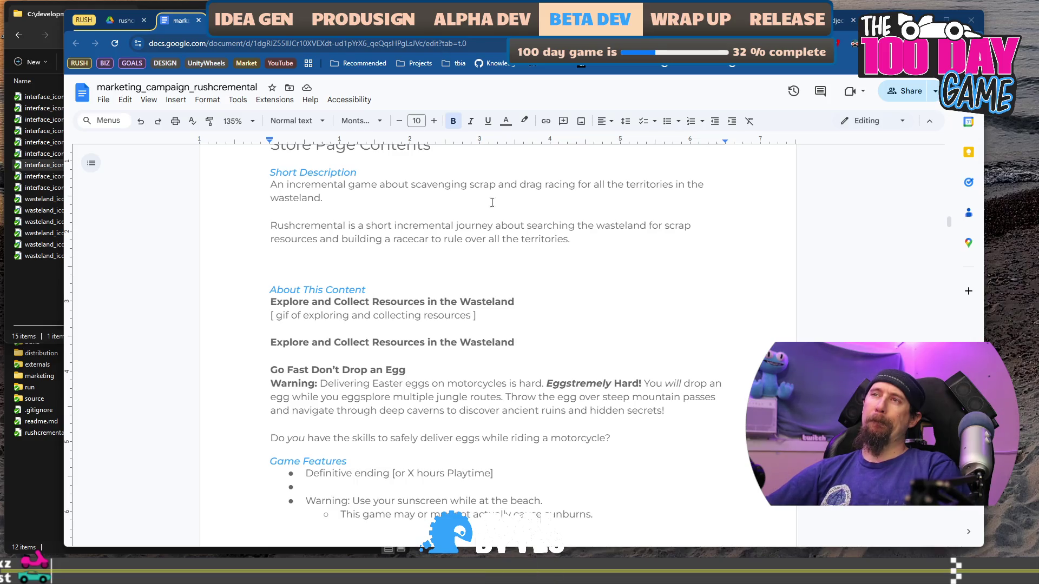
left_click(583, 265)
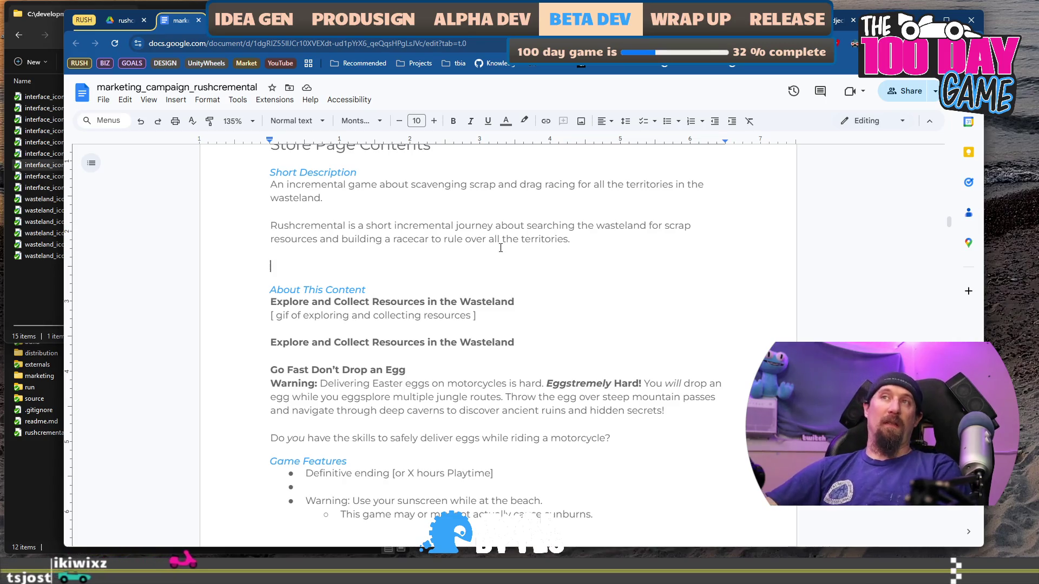
scroll(495, 260, "down", 1)
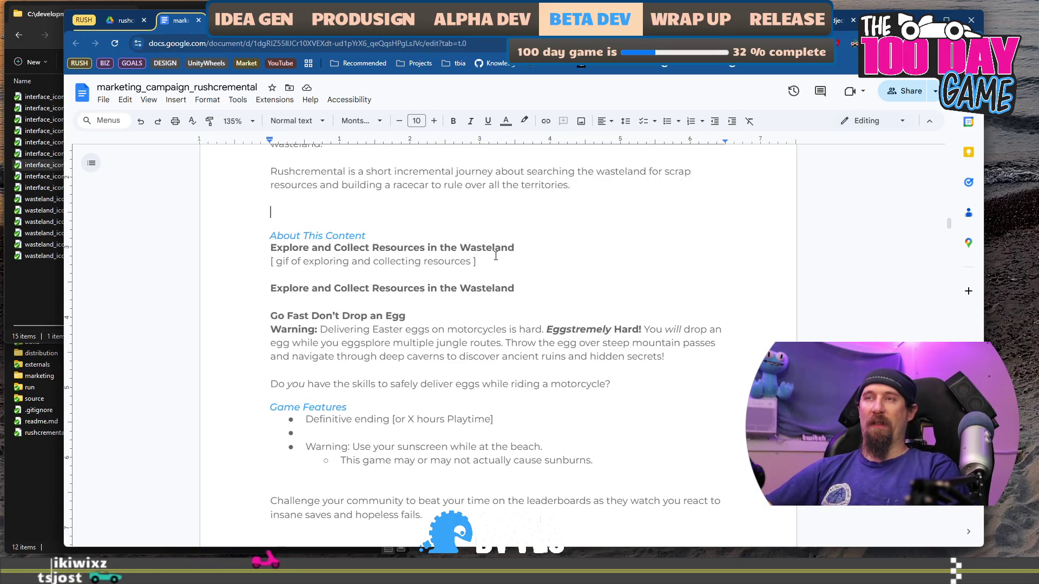
scroll(592, 250, "down", 2)
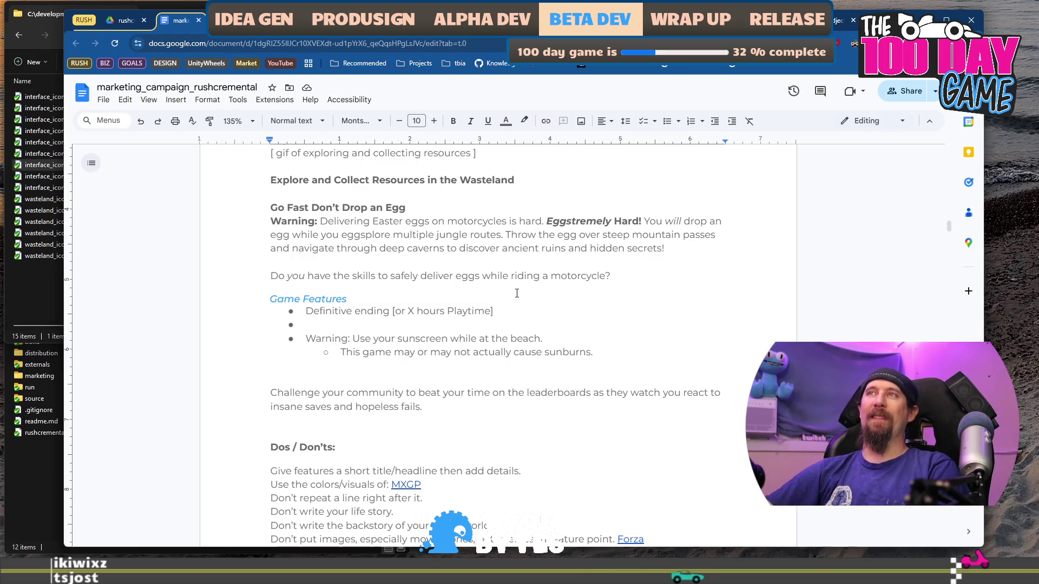
left_click_drag(323, 312, 430, 310)
left_click_drag(269, 394, 358, 394)
scroll(300, 260, "up", 2)
left_click_drag(270, 288, 560, 290)
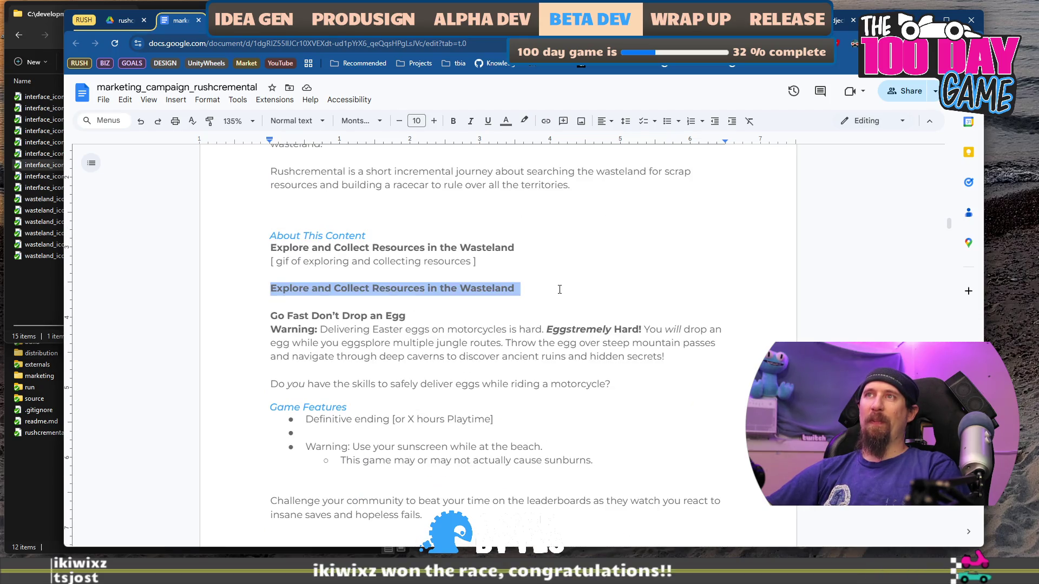
left_click(488, 260)
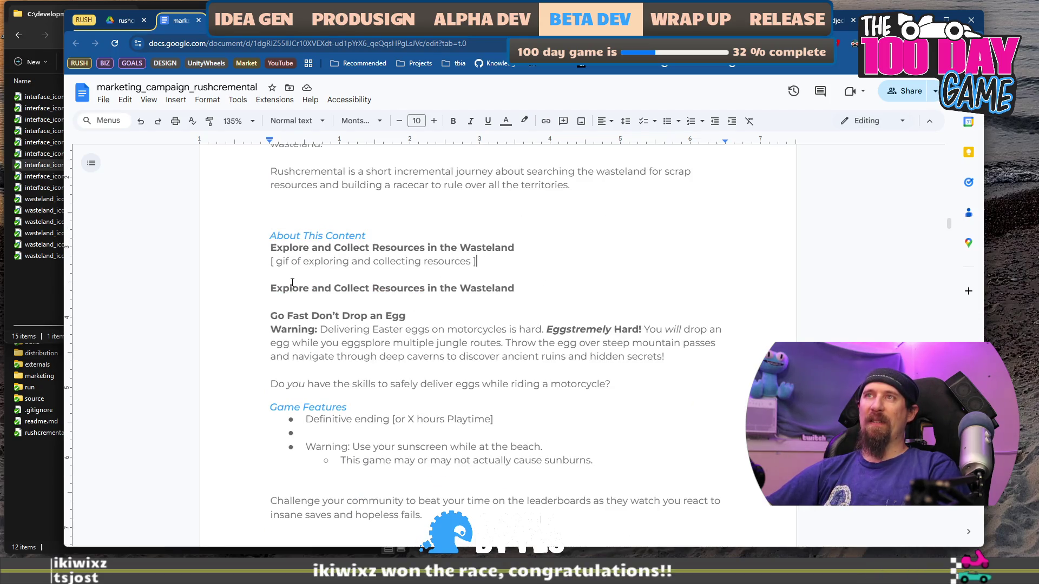
left_click(257, 283, "shift")
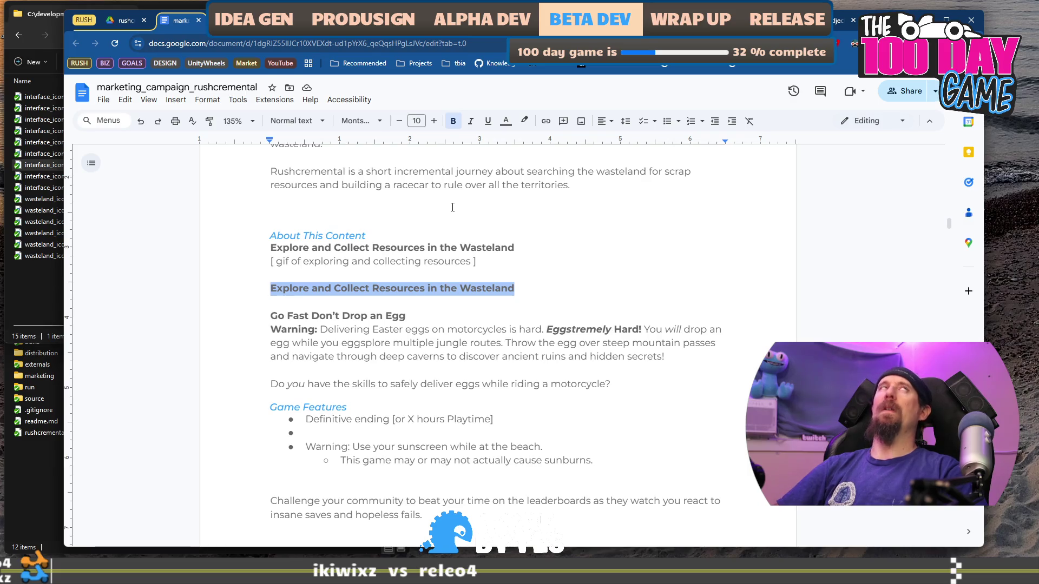
type("B")
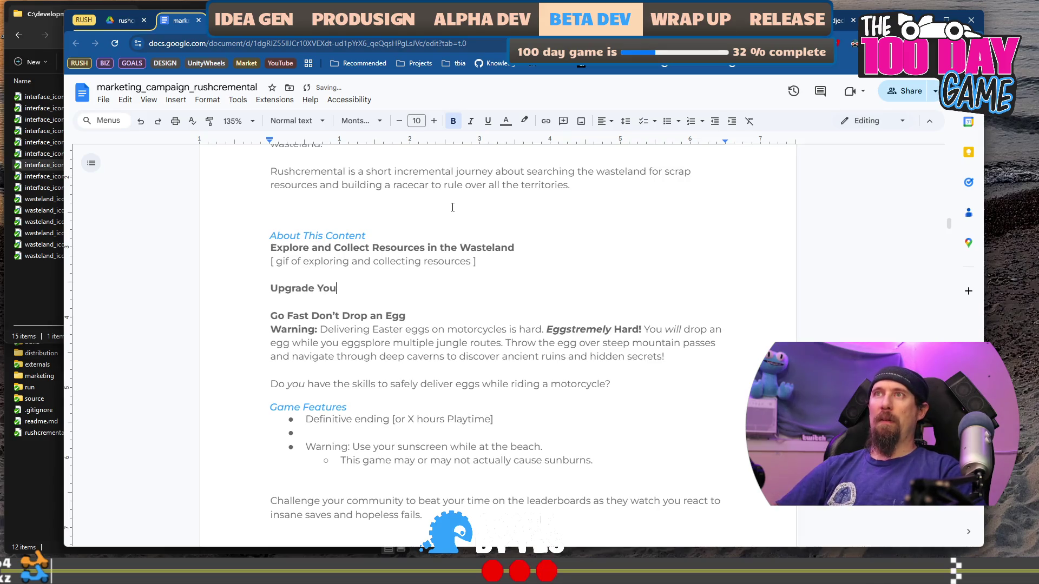
type("r")
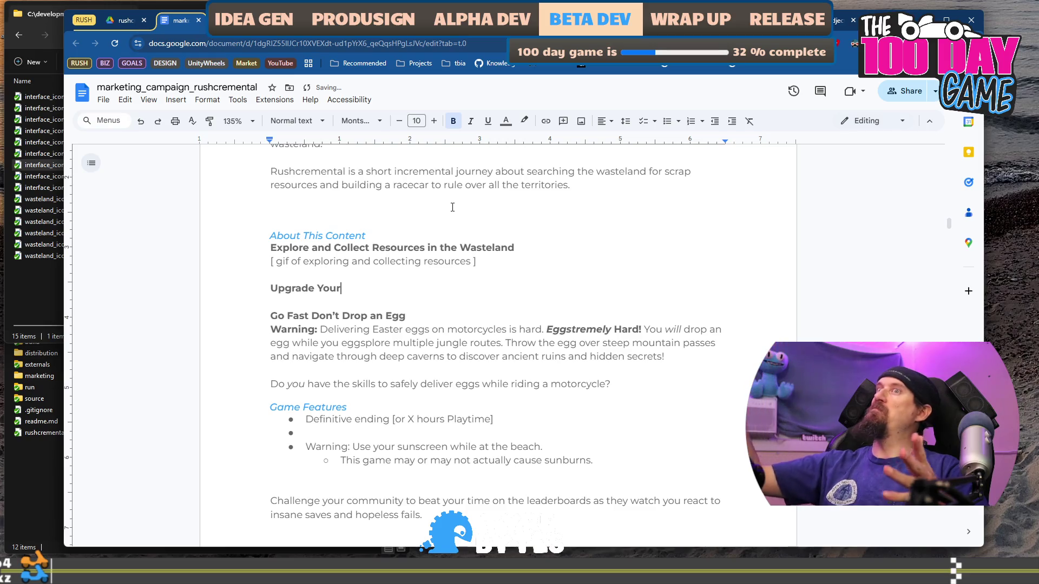
type(" Abilit")
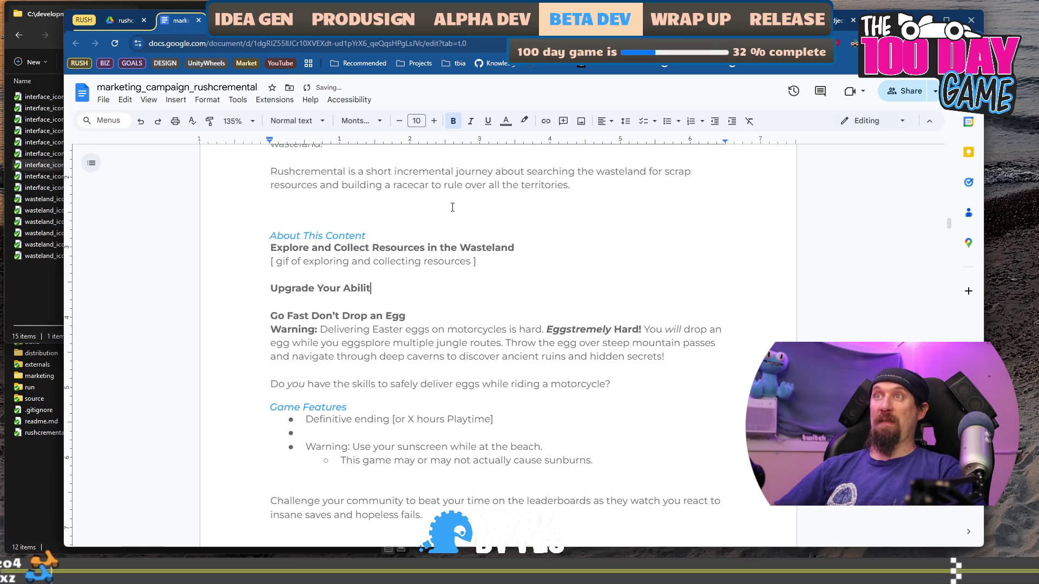
Correct the heading to 'Upgrade Your Abilities' and add a non-bold '[ gif of exploring the tech tree' placeholder below.
type("ies")
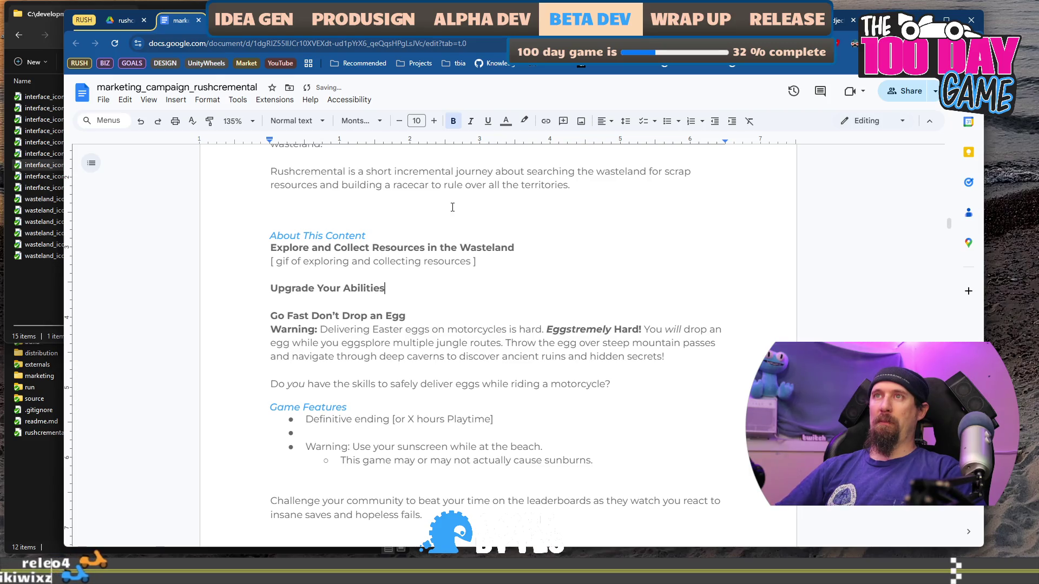
key("Return")
type("[")
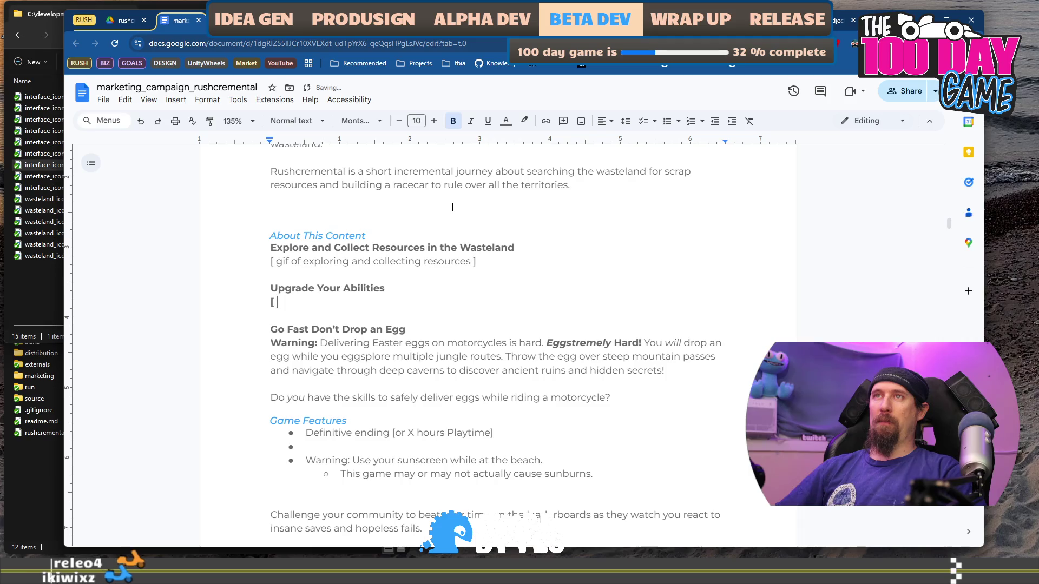
key("ctrl+b")
type("[p")
key("BackSpace")
type("gif")
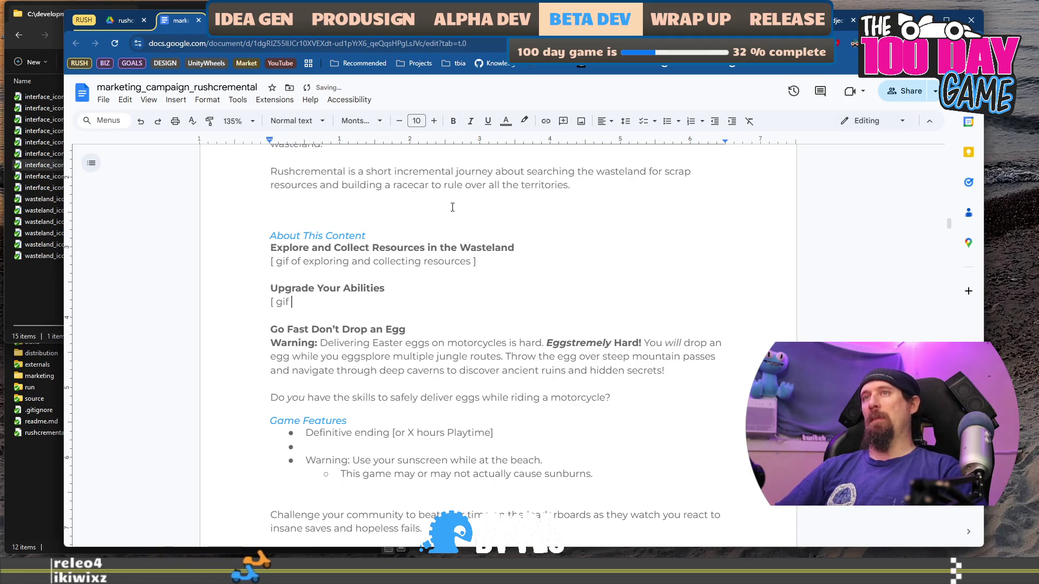
type(" of explor")
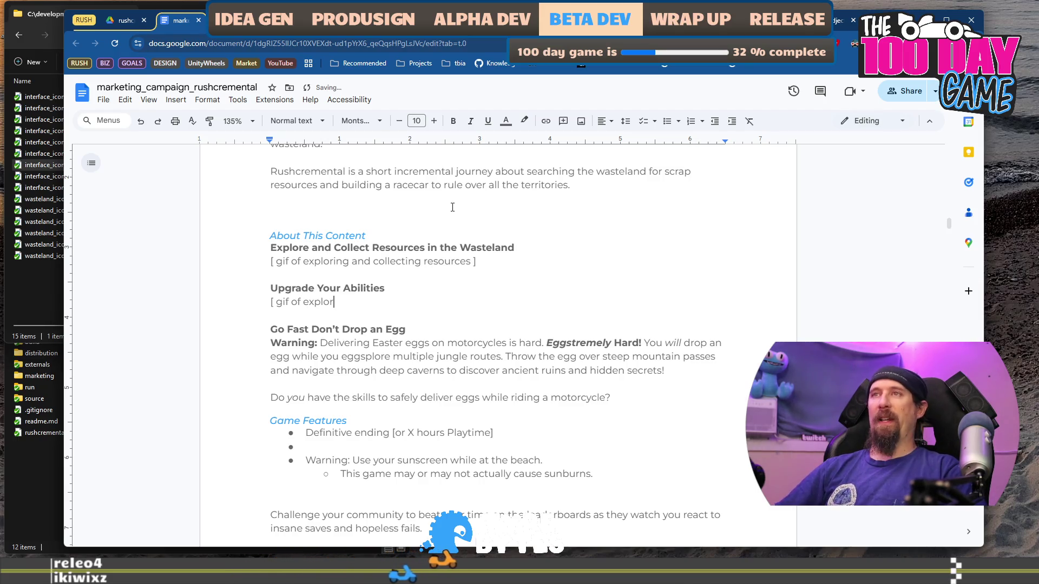
type("ing the tec")
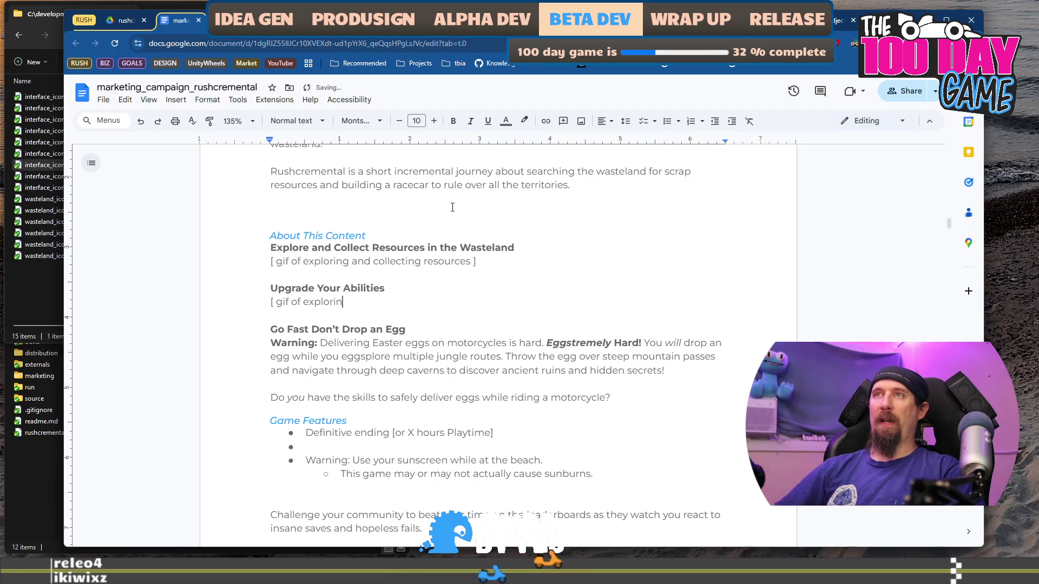
type("h tree and")
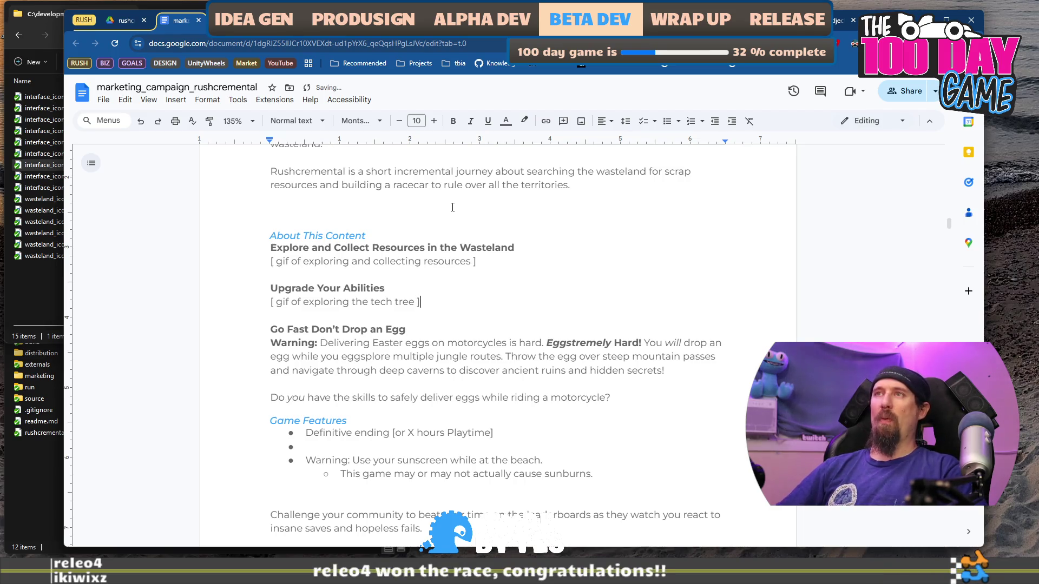
key("Return")
key("Return")
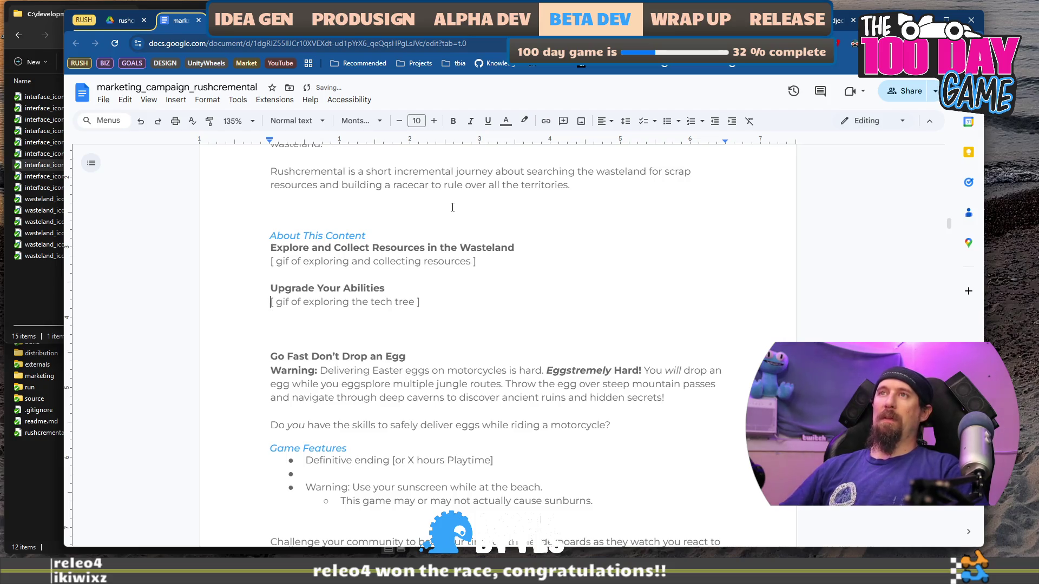
key("shift+Up")
key("Down")
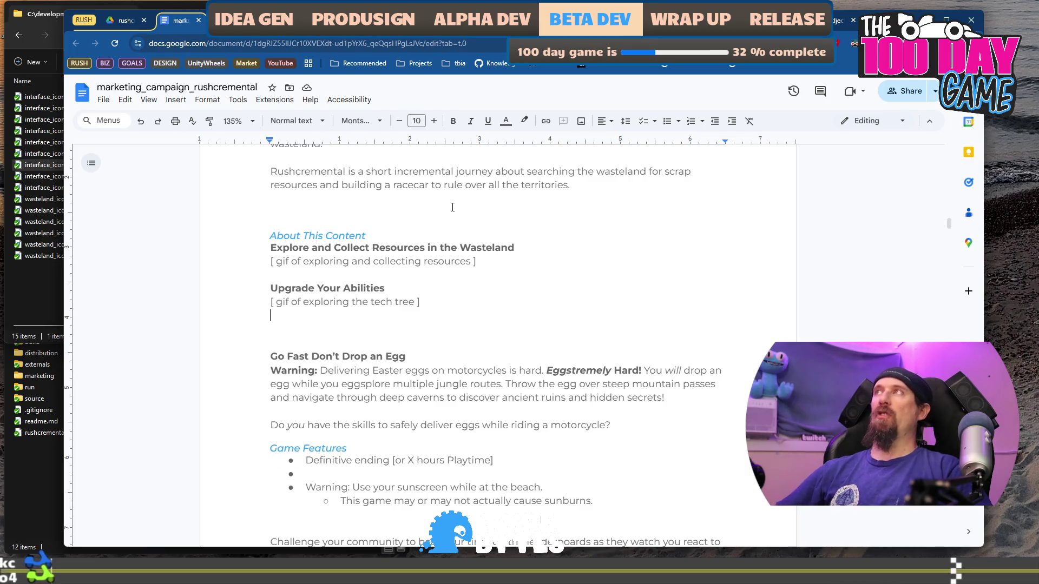
Extend the placeholder to '[ gif of exploring the tech tree, and buying upgrades? ]'.
key("Return")
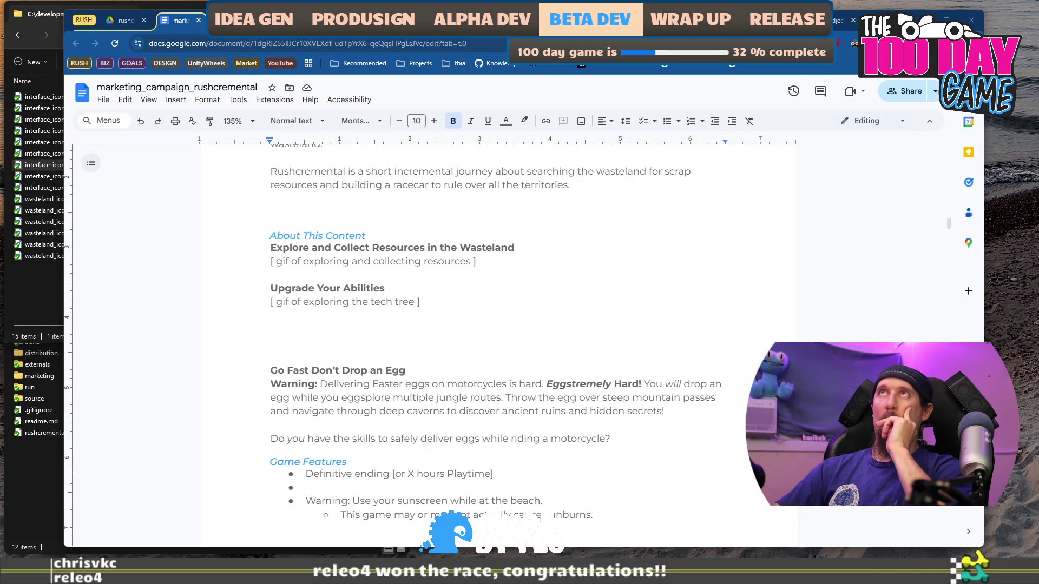
double_click(529, 304)
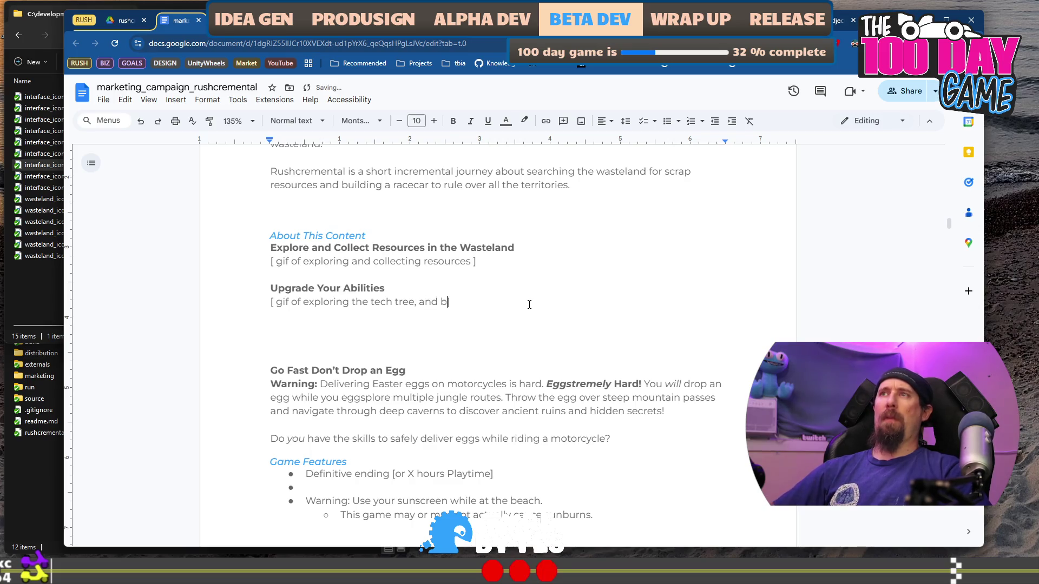
key("BackSpace")
key("BackSpace")
type("in")
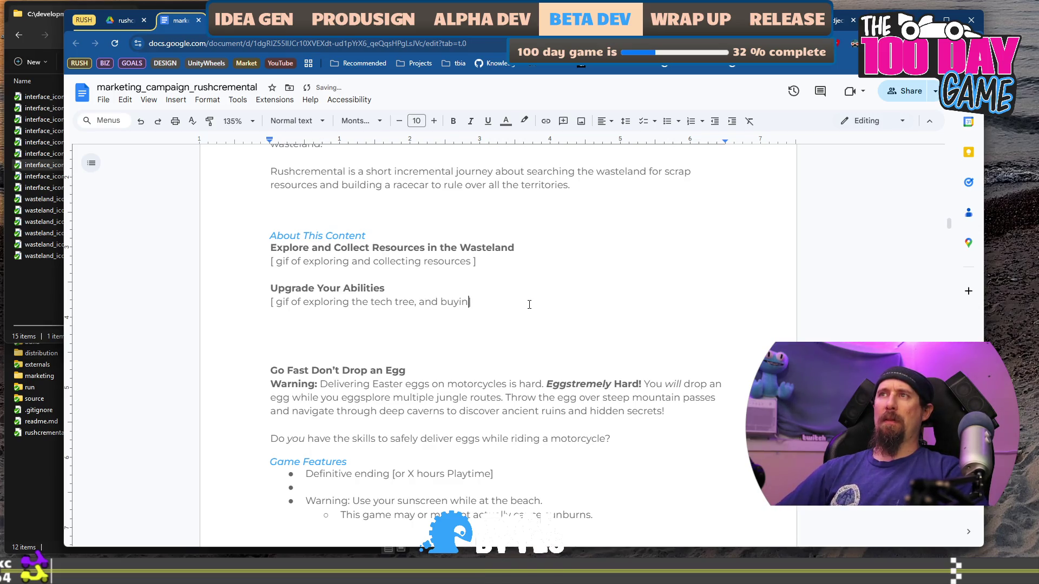
type("g upgrades? ]")
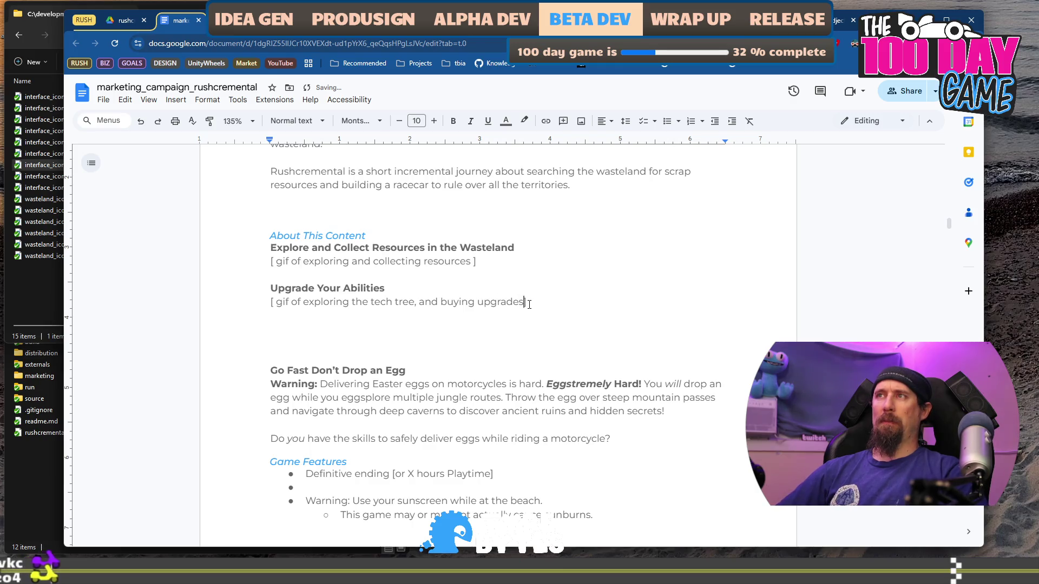
Paste a copy of the Upgrade Your Abilities heading onto new blank lines above it.
key("Up")
key("shift+Home")
key("ctrl+c")
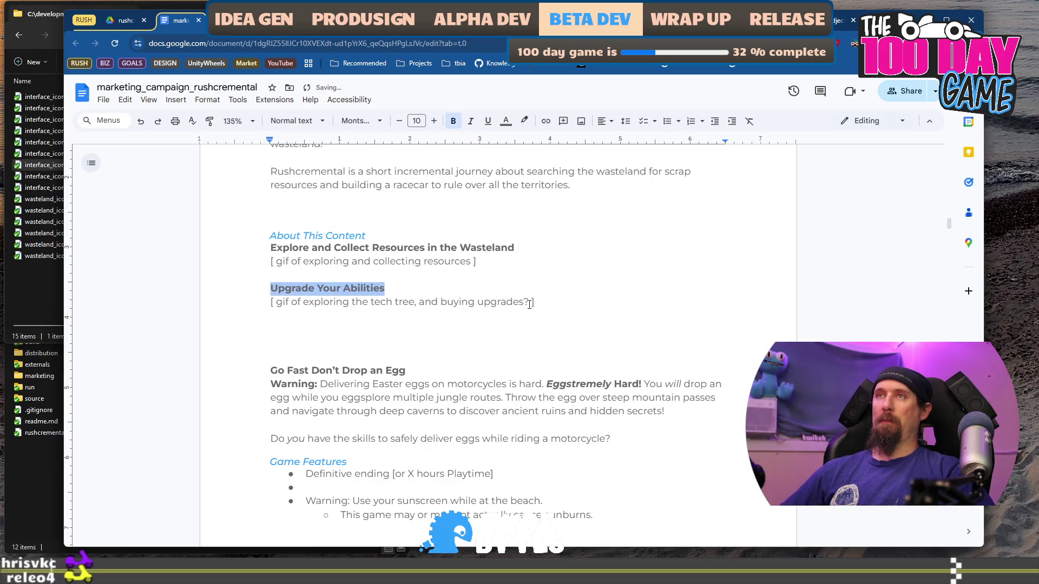
key("Up")
key("Return")
key("Return")
key("Up")
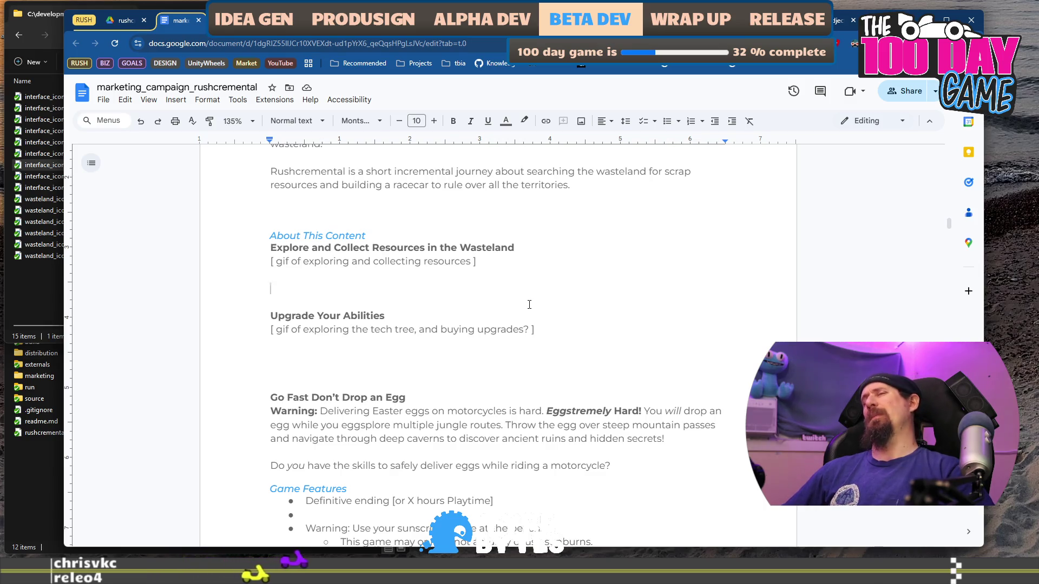
key("ctrl+v")
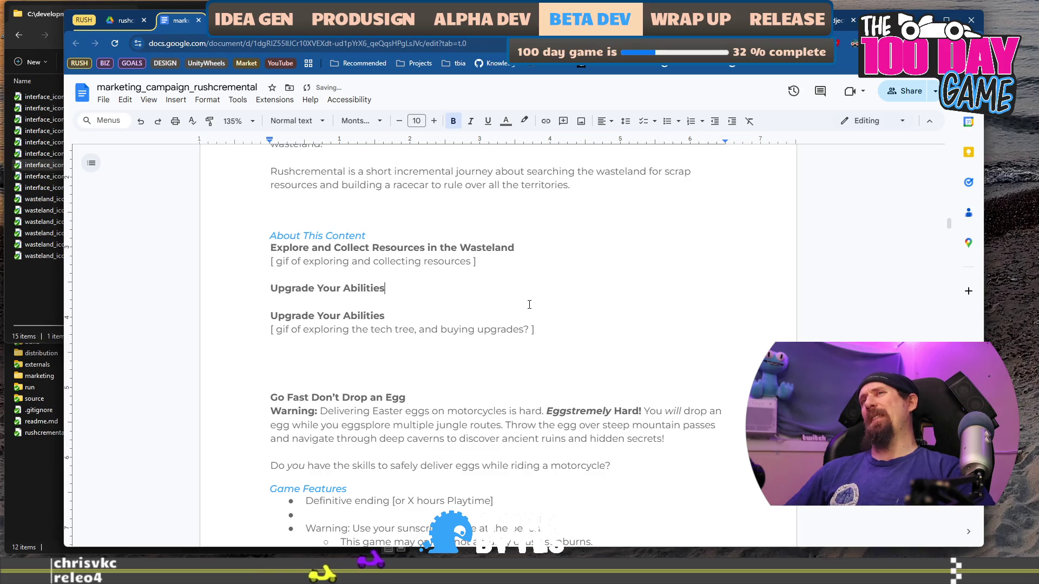
key("shift+Home")
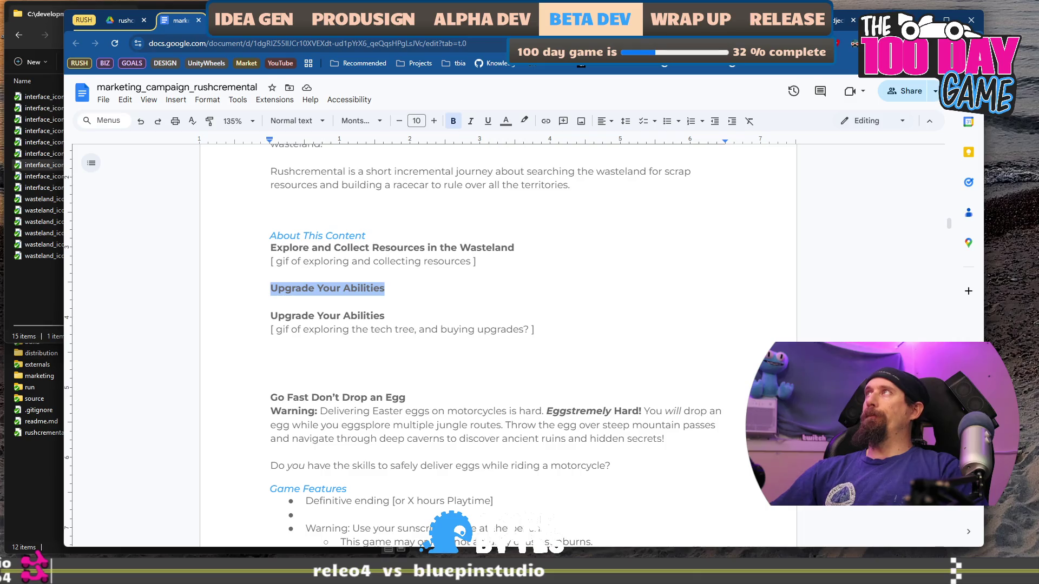
left_click(406, 290)
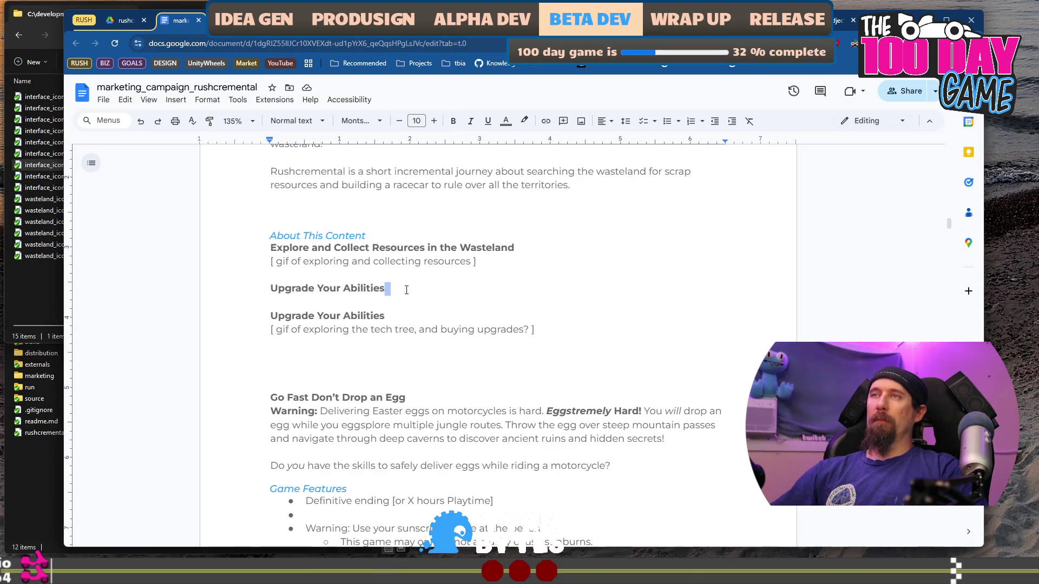
triple_click(406, 290)
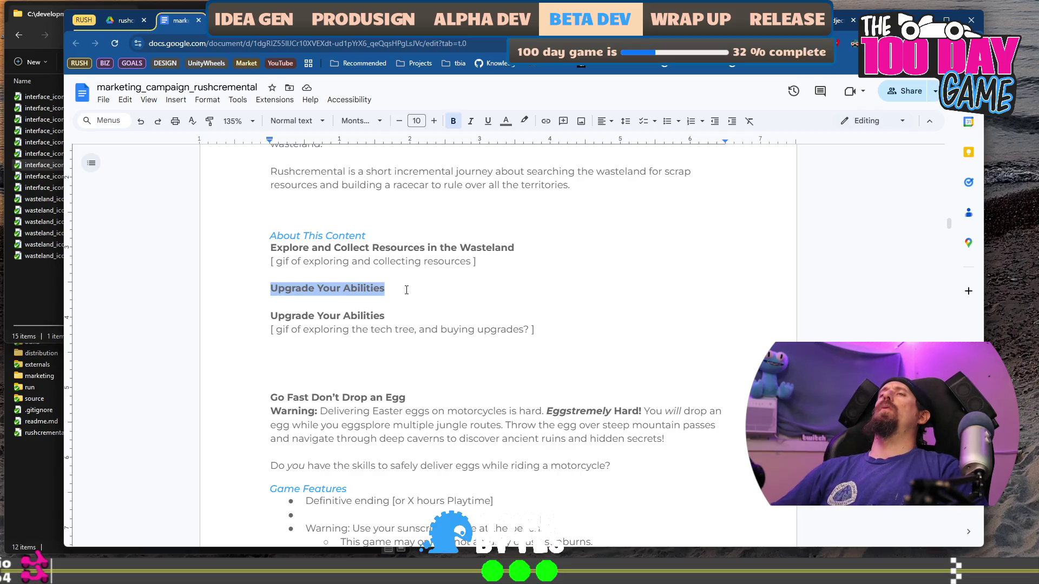
Type the heading 'Race Challengers for New Terrorities' and trim its trailing space.
type("Race")
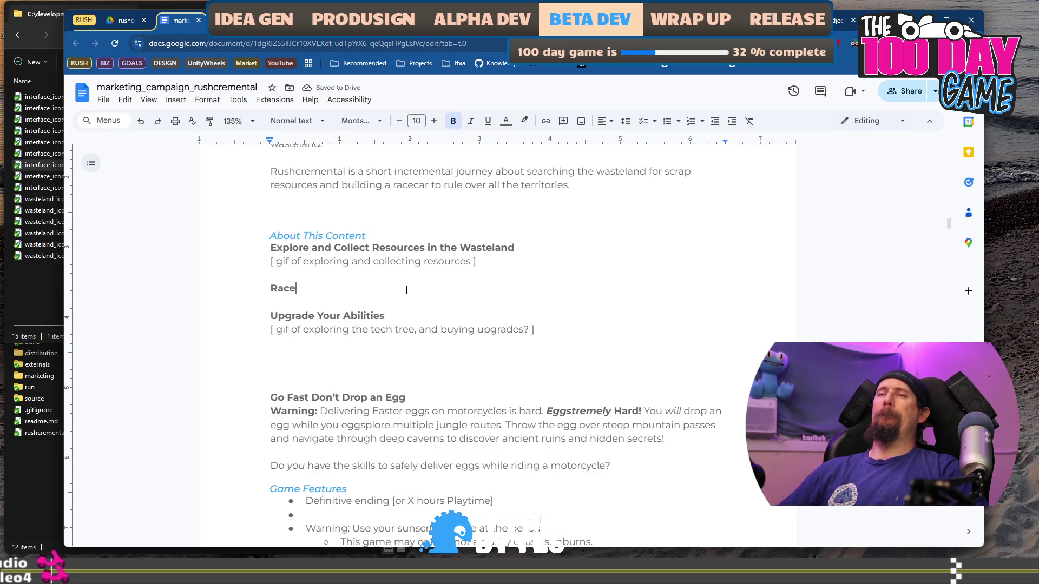
type(" Challengers for ")
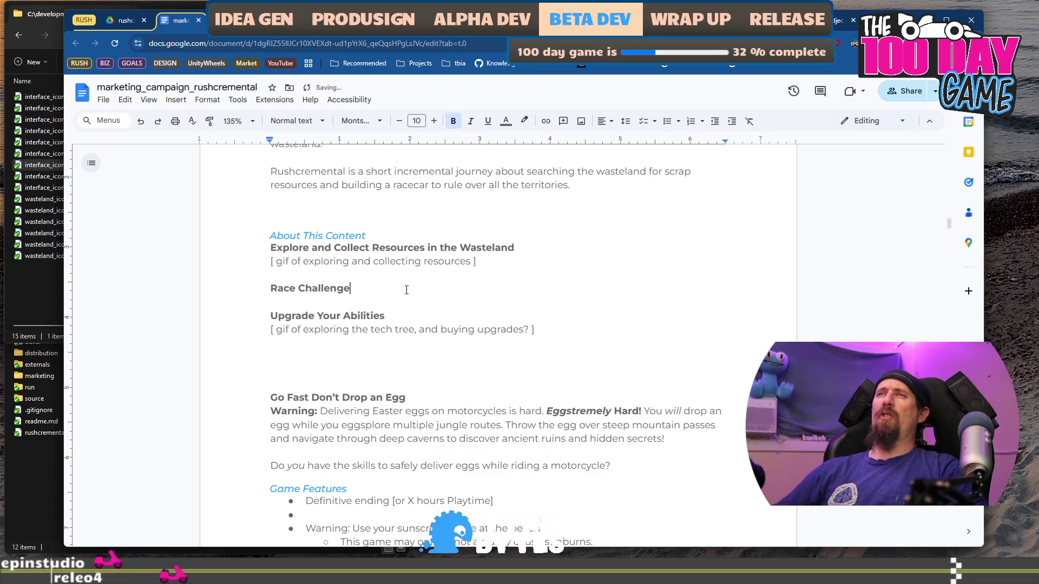
type("New Ter")
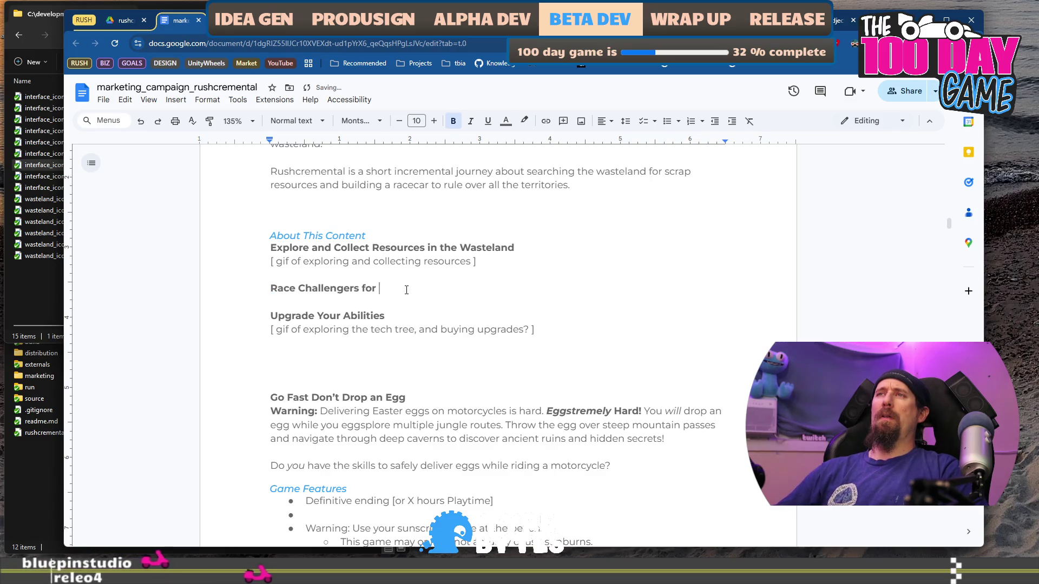
type("rorities")
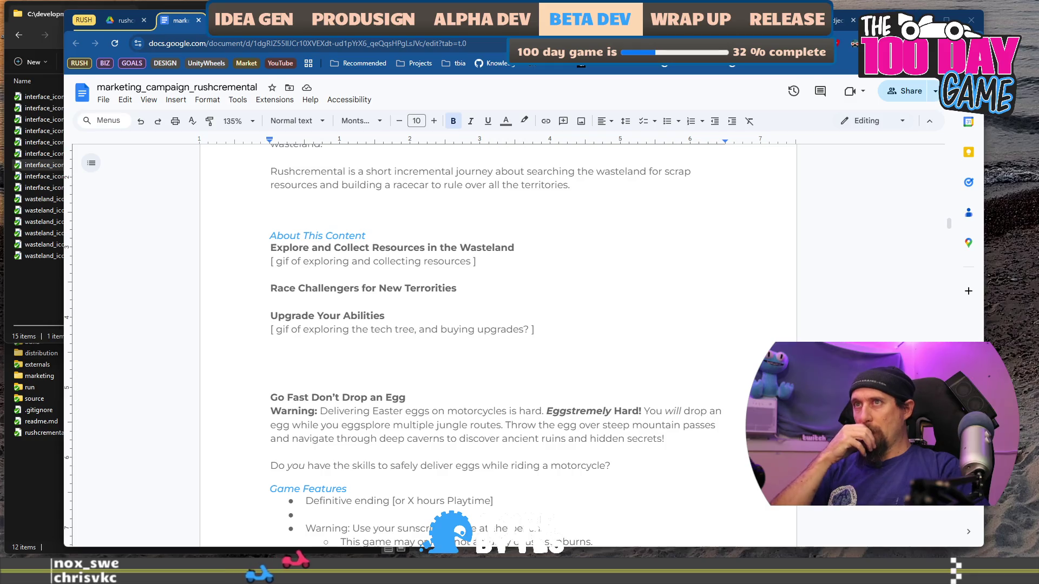
left_click(267, 288)
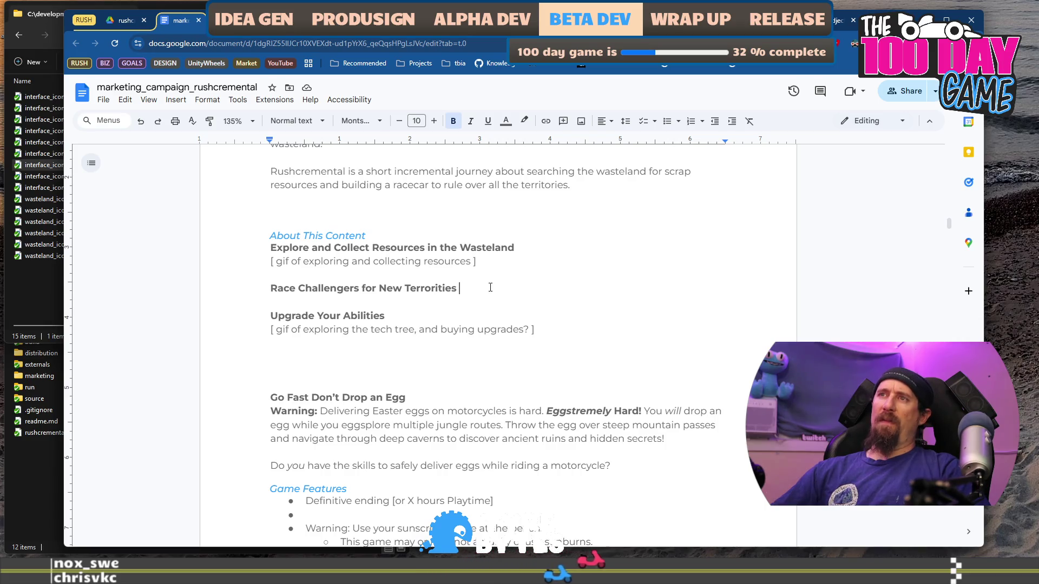
key("BackSpace")
Add a non-bold gif placeholder line about racing an opponent beneath the heading.
key("Return")
type("[")
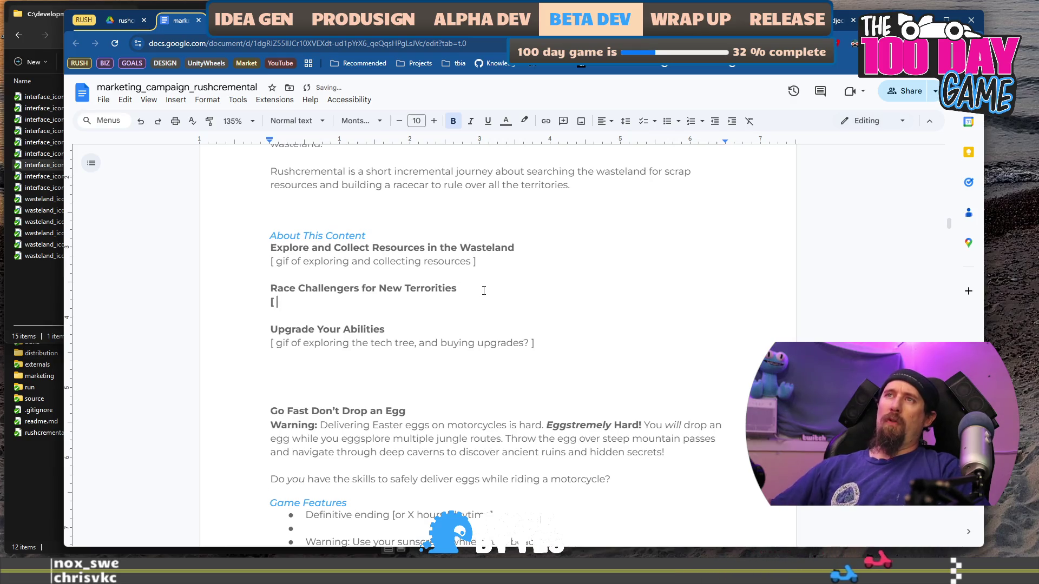
key("BackSpace")
type("gif of ")
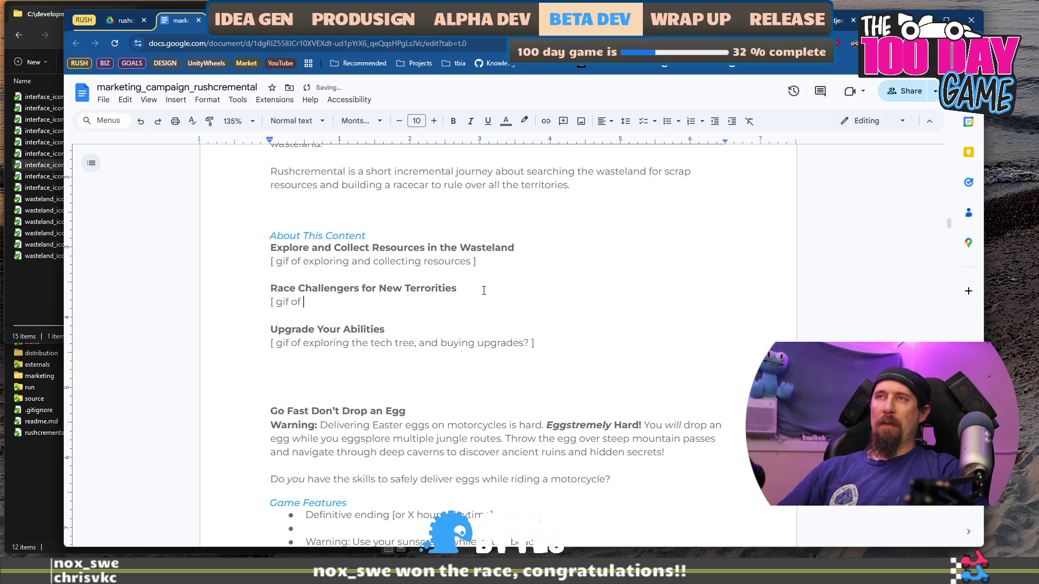
type("racing an opponent and ba")
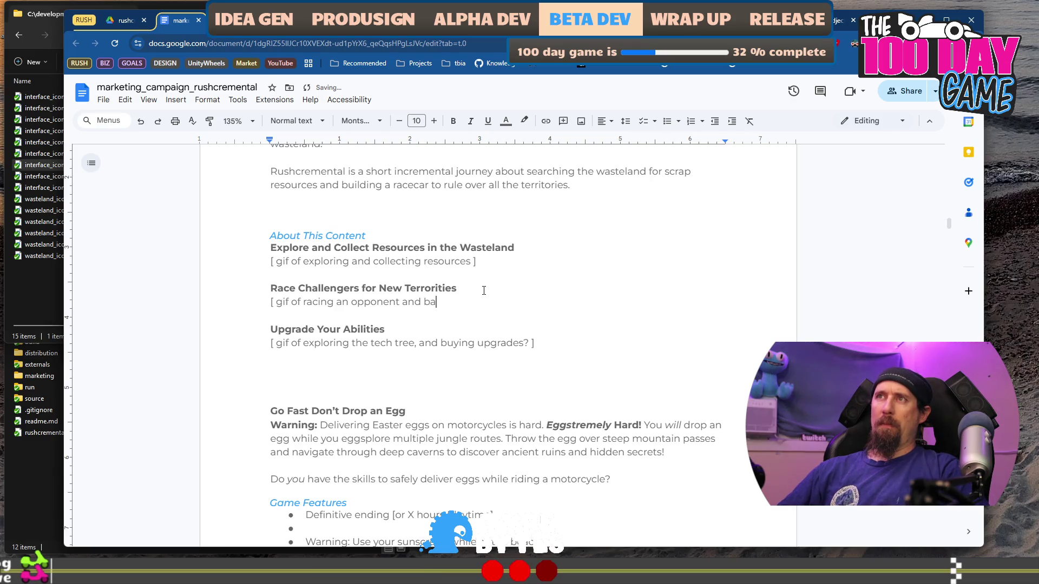
type(" n")
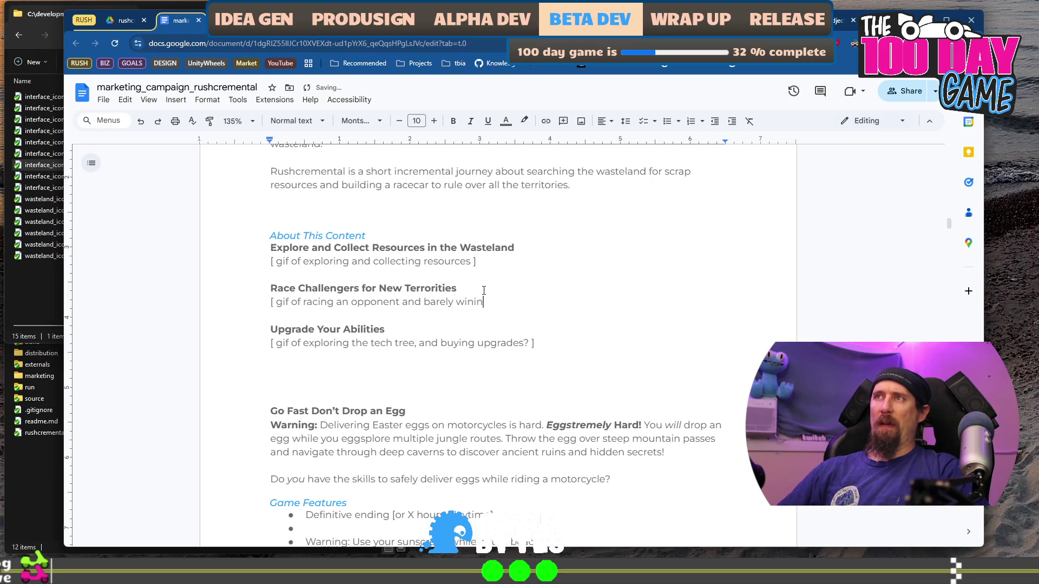
type("ing or lo")
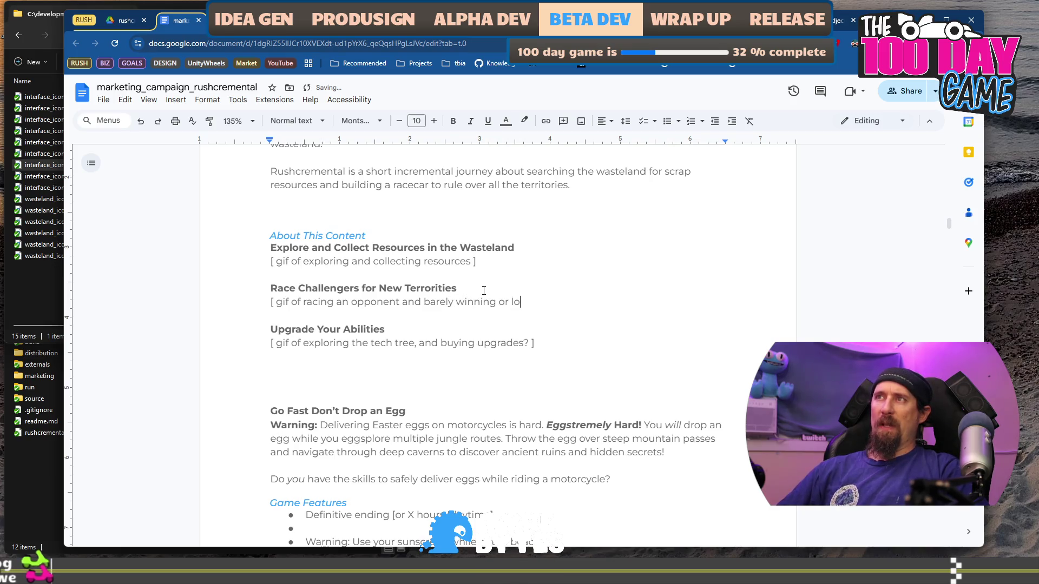
key("Down")
key("Down")
key("Down")
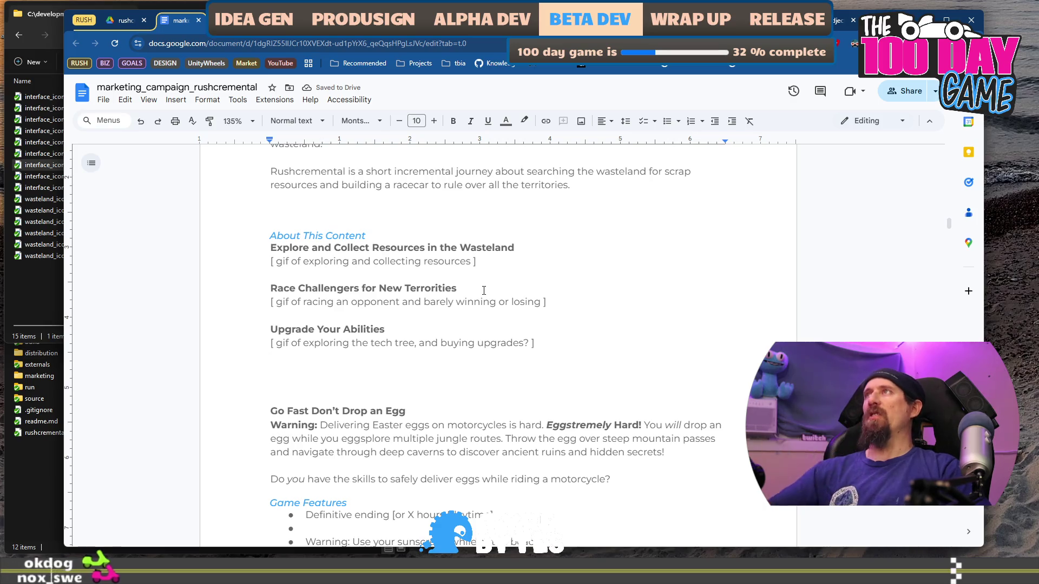
key("ctrl+Tab")
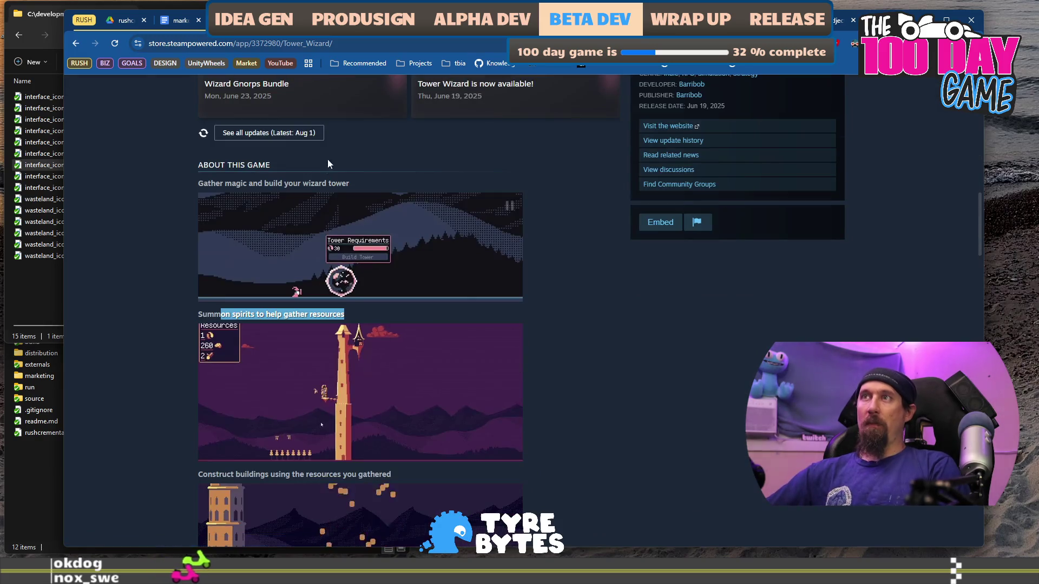
Skim Tower Wizard's About This Game section, then go back to the Digseum page.
scroll(615, 212, "down", 8)
scroll(611, 203, "up", 7)
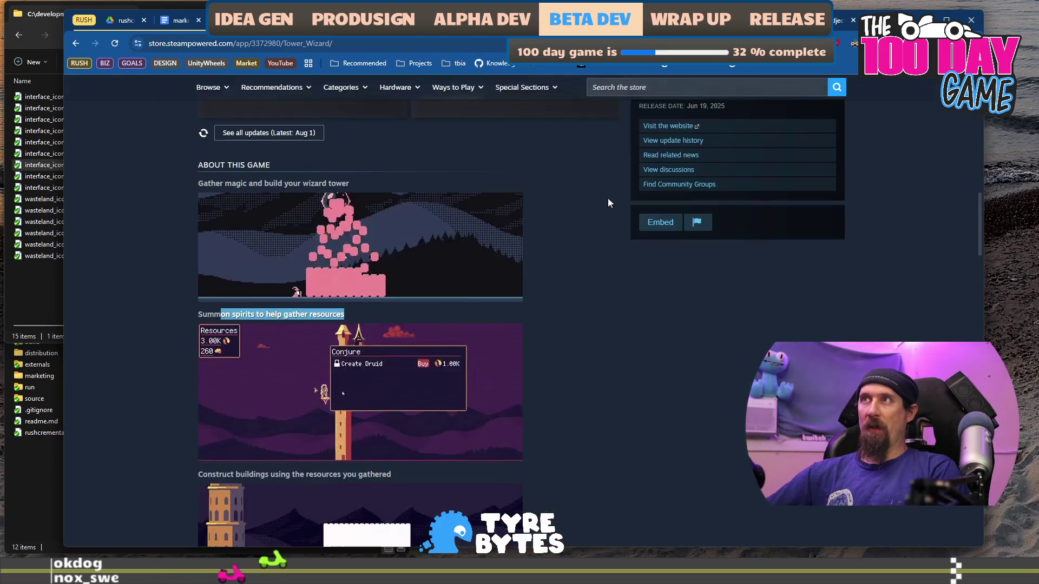
scroll(518, 294, "down", 6)
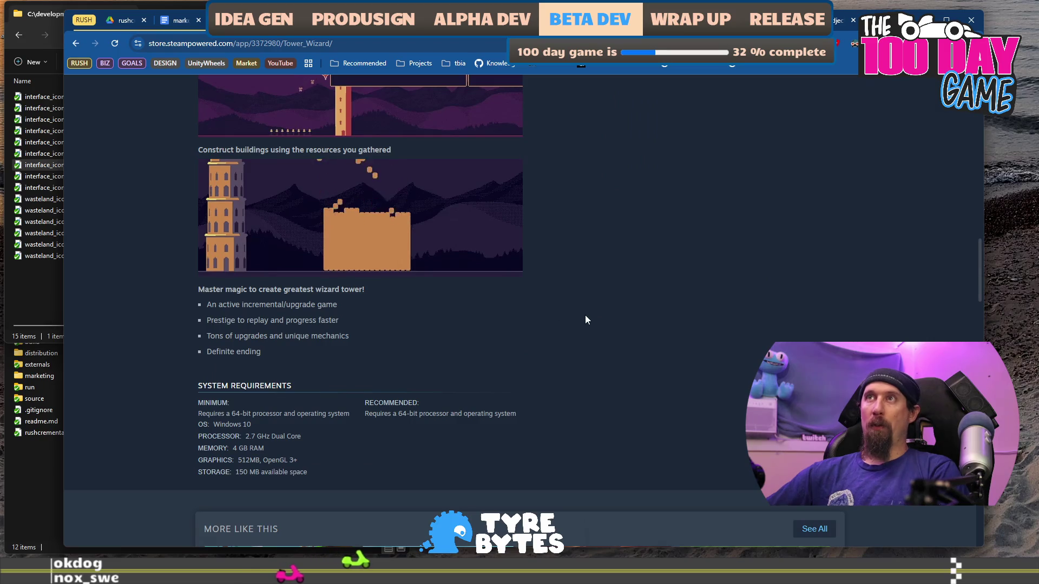
scroll(586, 320, "up", 6)
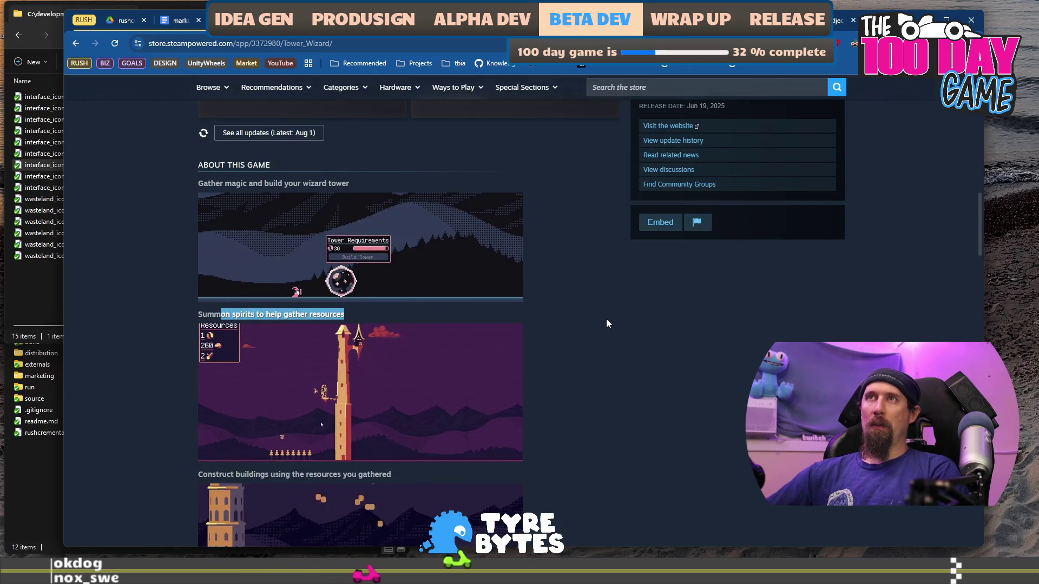
scroll(607, 321, "down", 1)
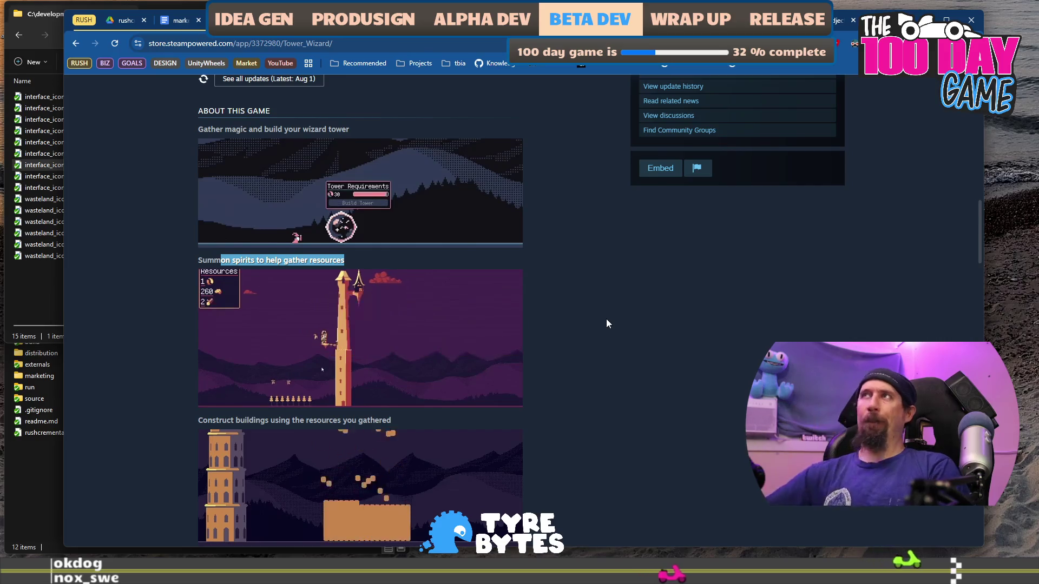
key("alt+Left")
scroll(551, 228, "up", 10)
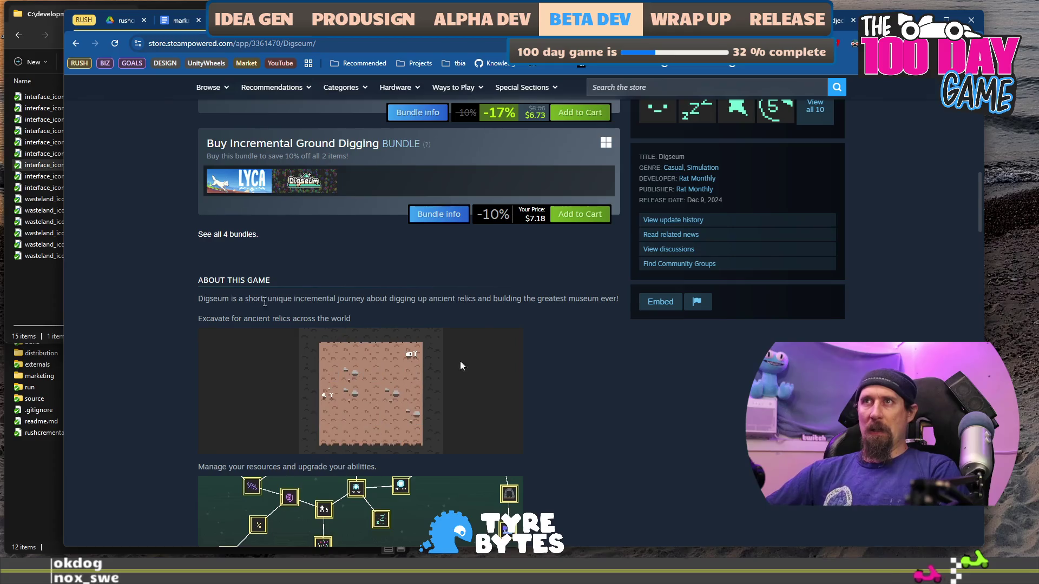
Select lines of the Digseum description, including the word 'unique'.
left_click_drag(200, 297, 579, 298)
scroll(611, 322, "up", 10)
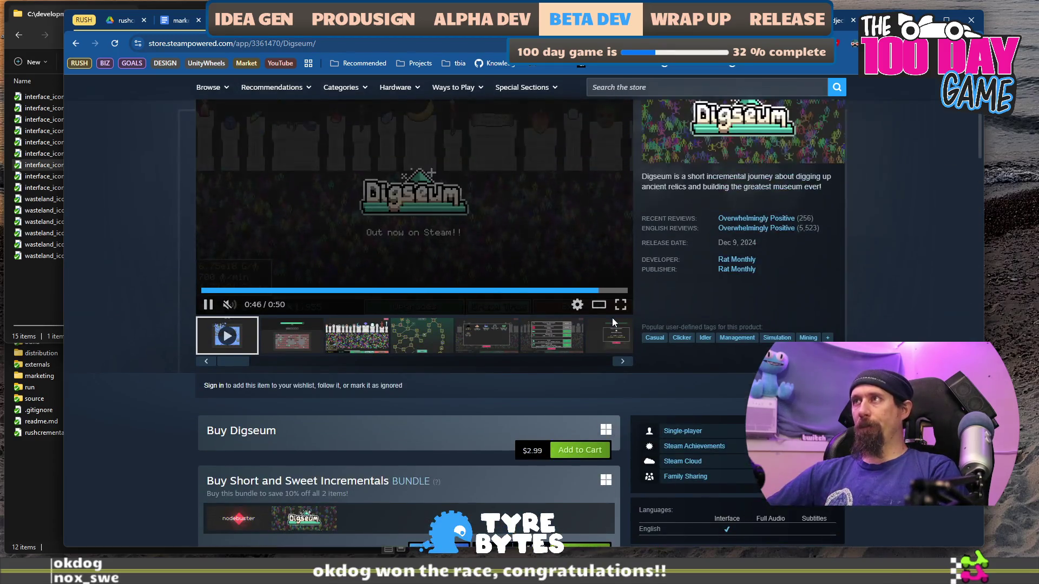
scroll(627, 314, "down", 8)
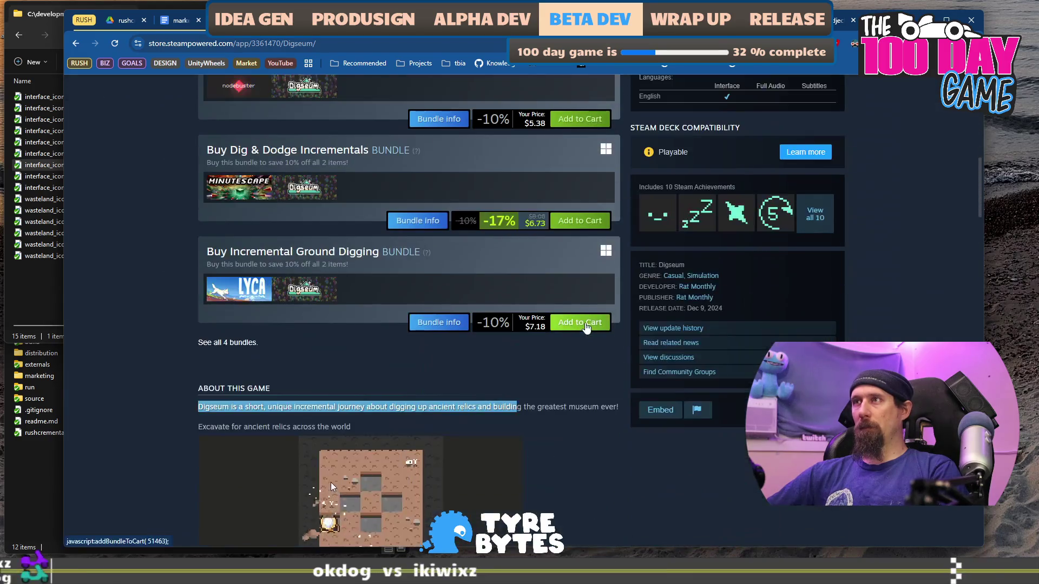
scroll(584, 336, "up", 9)
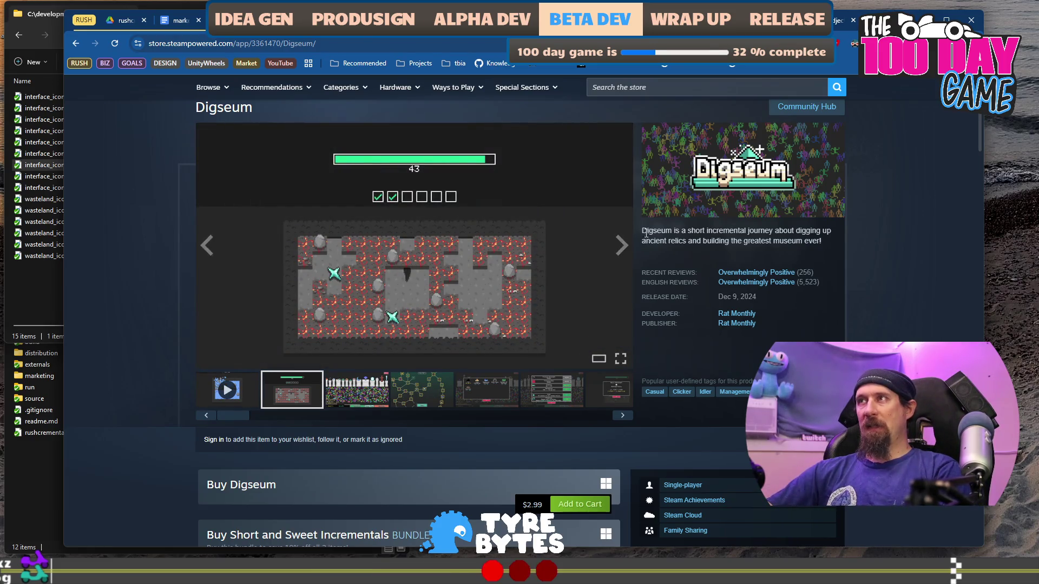
mouse_move(807, 231)
left_mouse_down()
mouse_move(701, 245)
mouse_move(807, 242)
left_mouse_up()
scroll(752, 199, "down", 10)
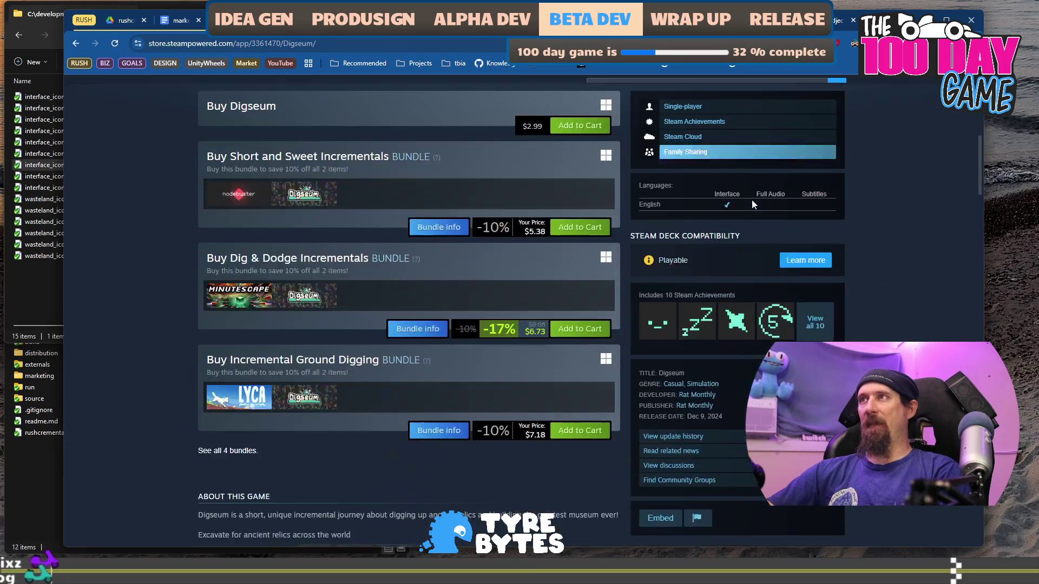
left_click_drag(203, 298, 613, 300)
double_click(279, 298)
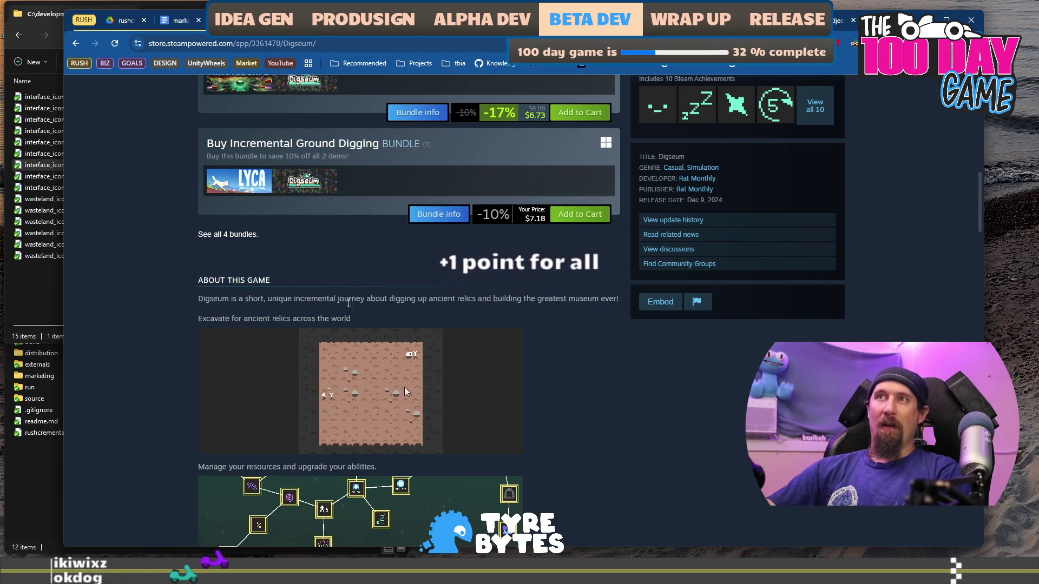
Scroll the Digseum page from the top, then switch to the Keep on Mining page.
key("Home")
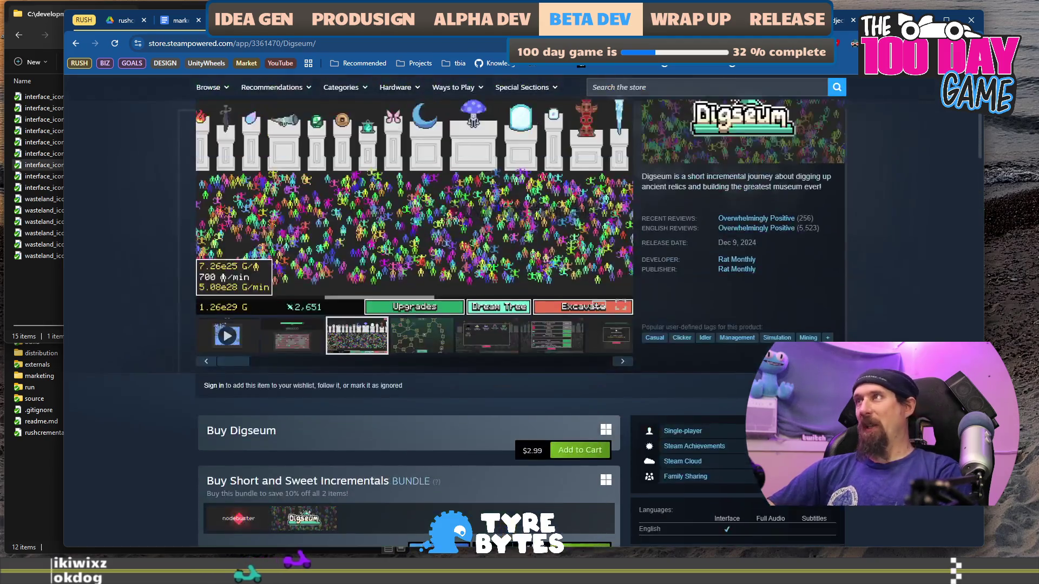
scroll(618, 351, "down", 10)
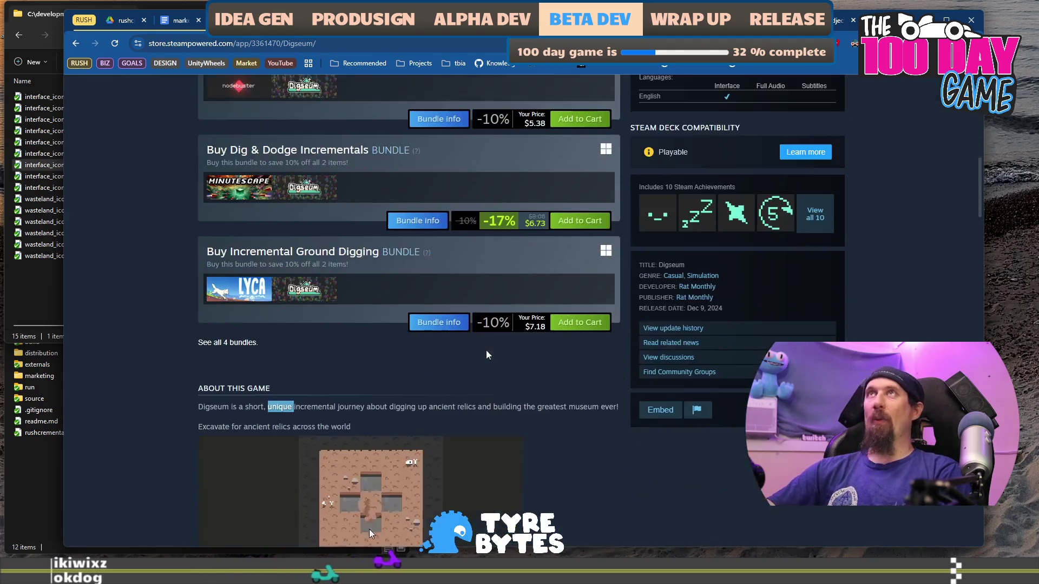
scroll(303, 401, "down", 1)
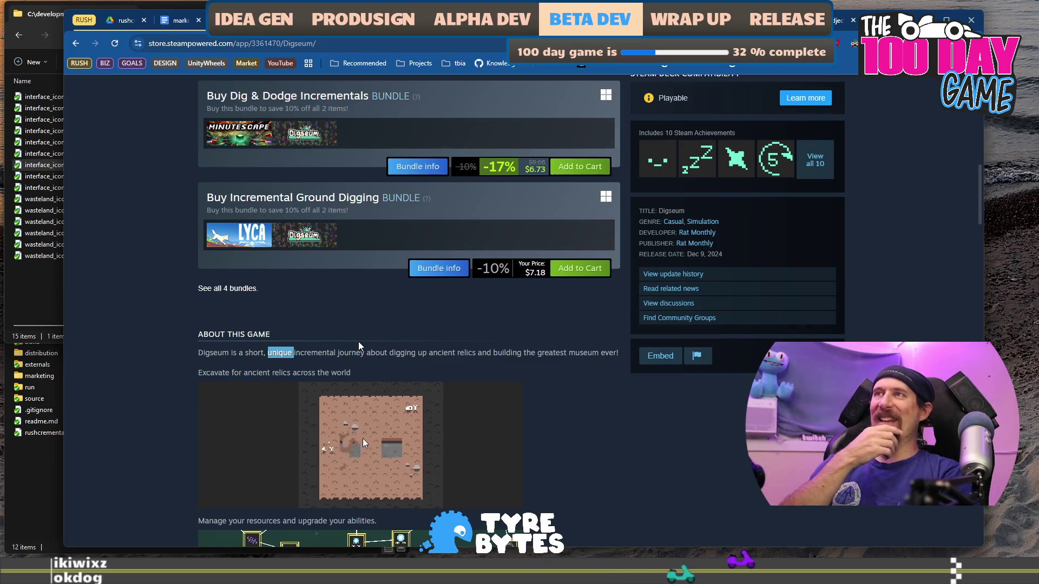
scroll(432, 370, "up", 2)
scroll(432, 369, "up", 10)
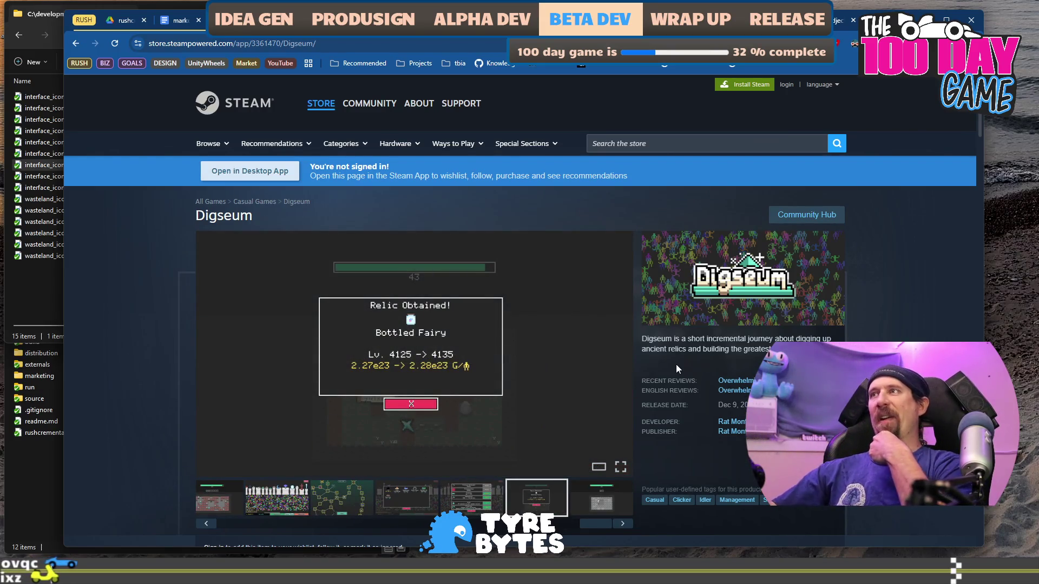
scroll(706, 374, "down", 1)
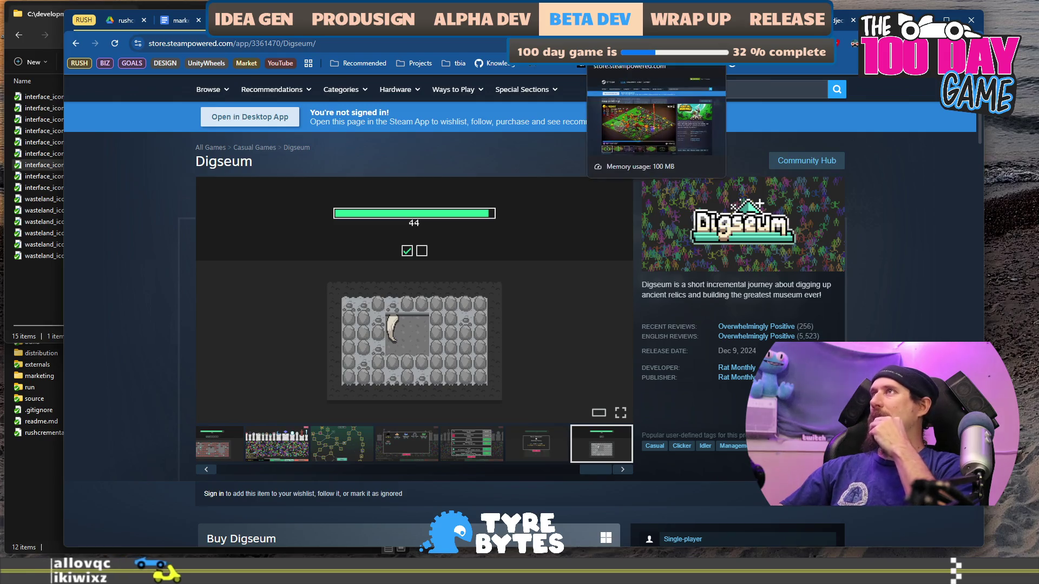
left_click(622, 20)
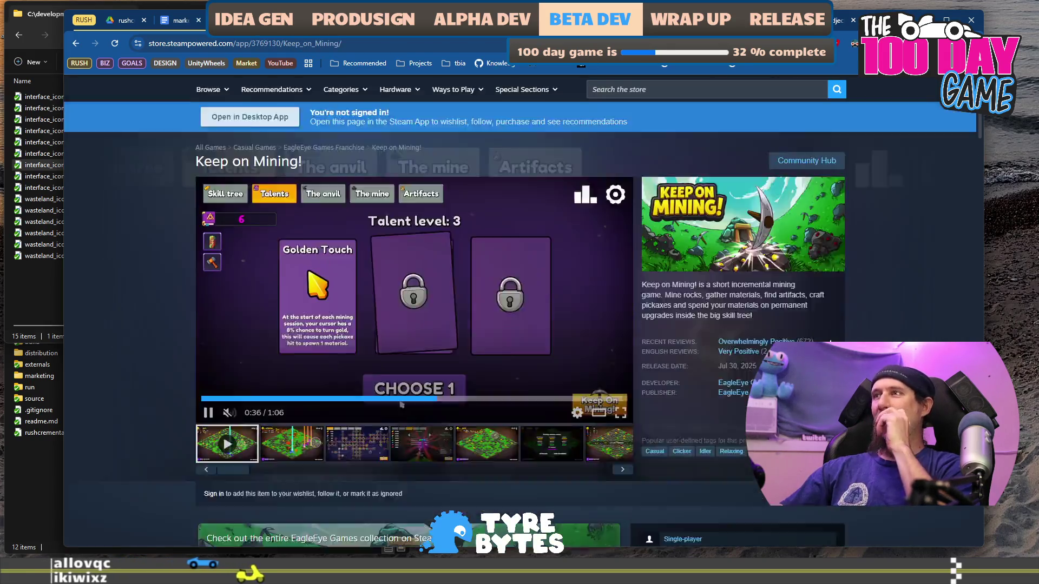
Expand the full Keep on Mining game description with READ MORE.
scroll(530, 298, "down", 15)
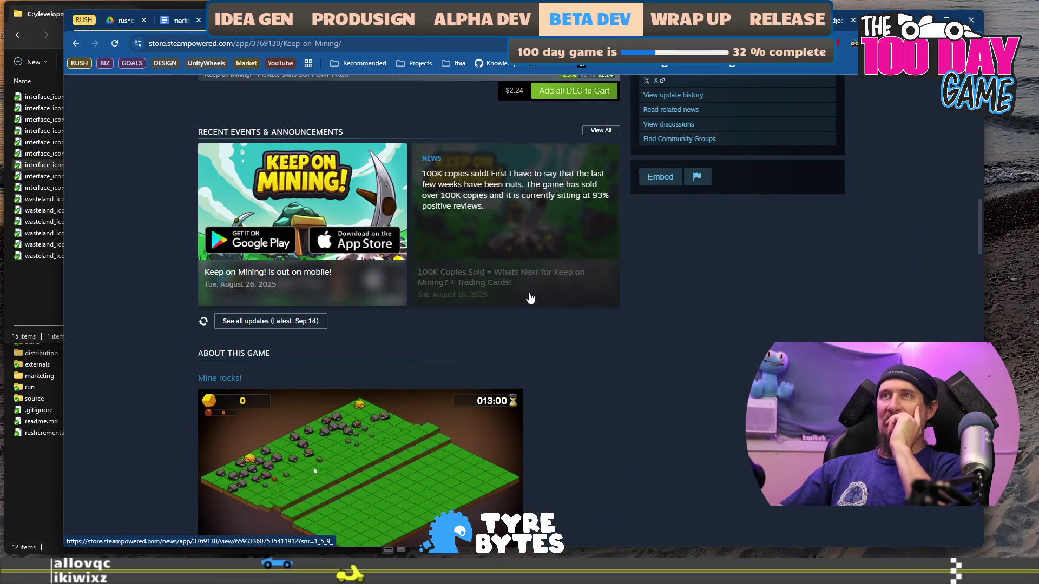
scroll(530, 298, "down", 2)
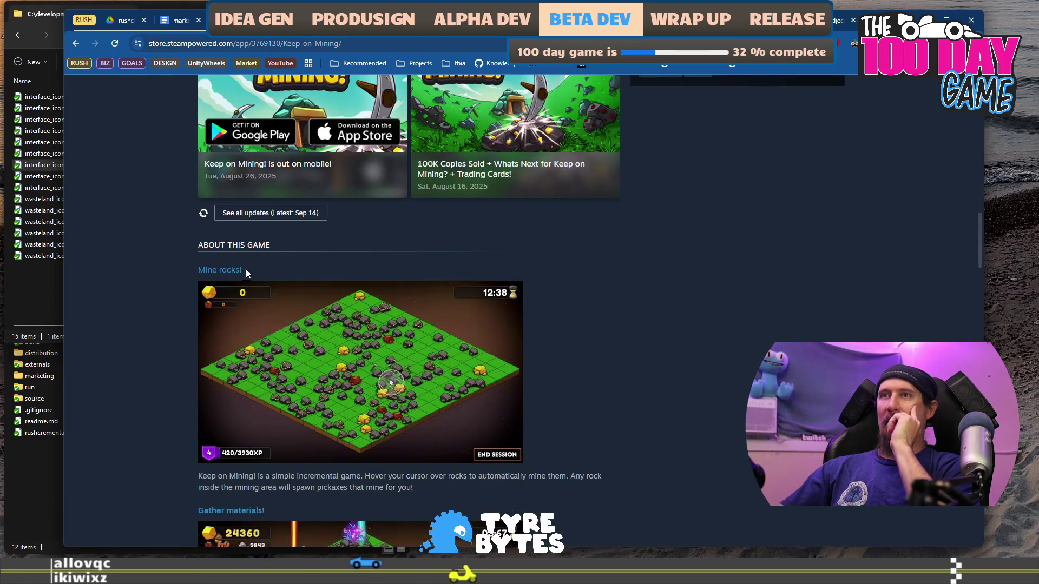
scroll(246, 268, "down", 3)
left_click_drag(221, 314, 581, 320)
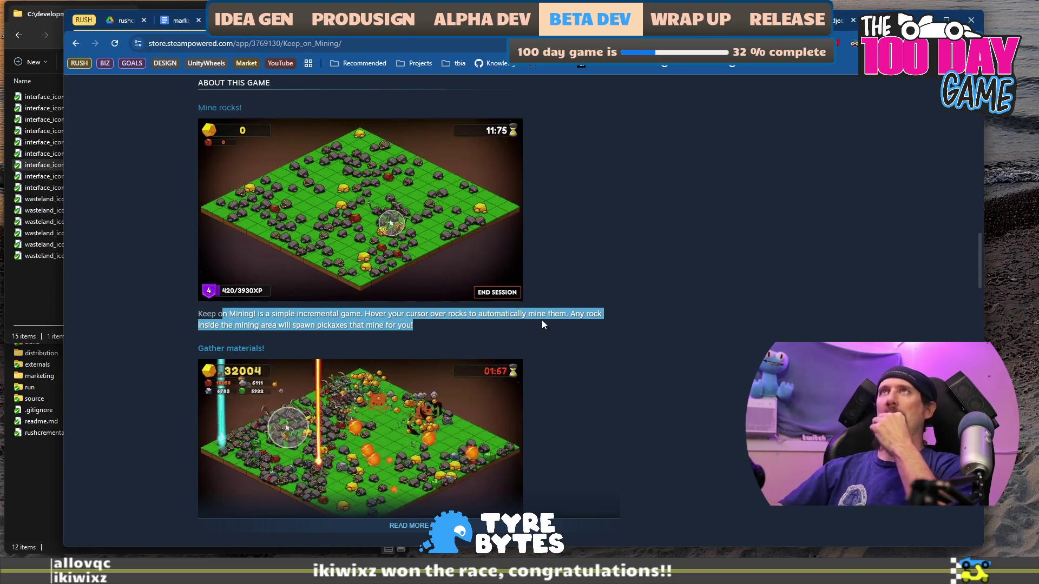
scroll(359, 316, "down", 1)
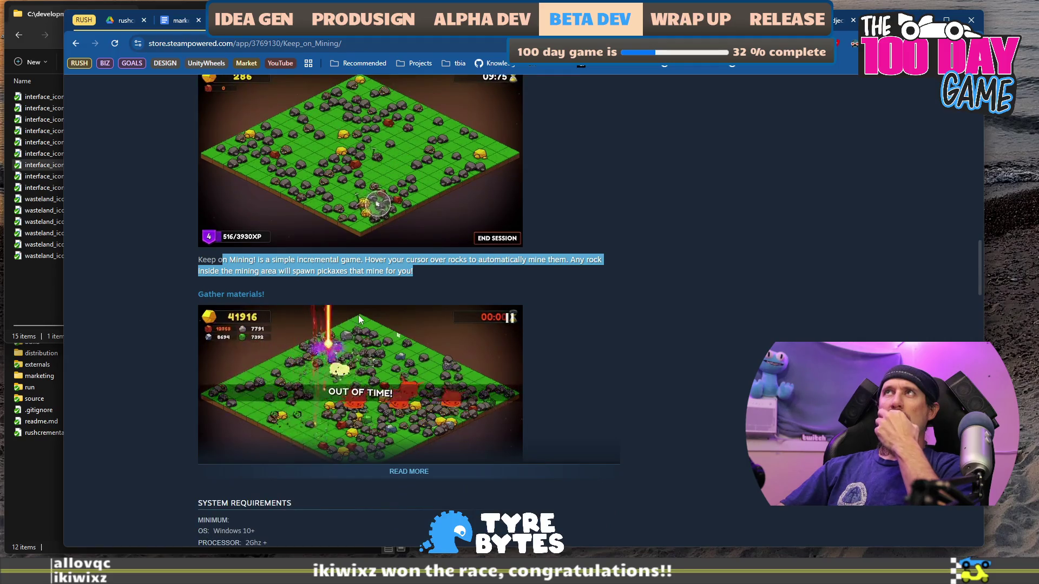
scroll(358, 319, "down", 1)
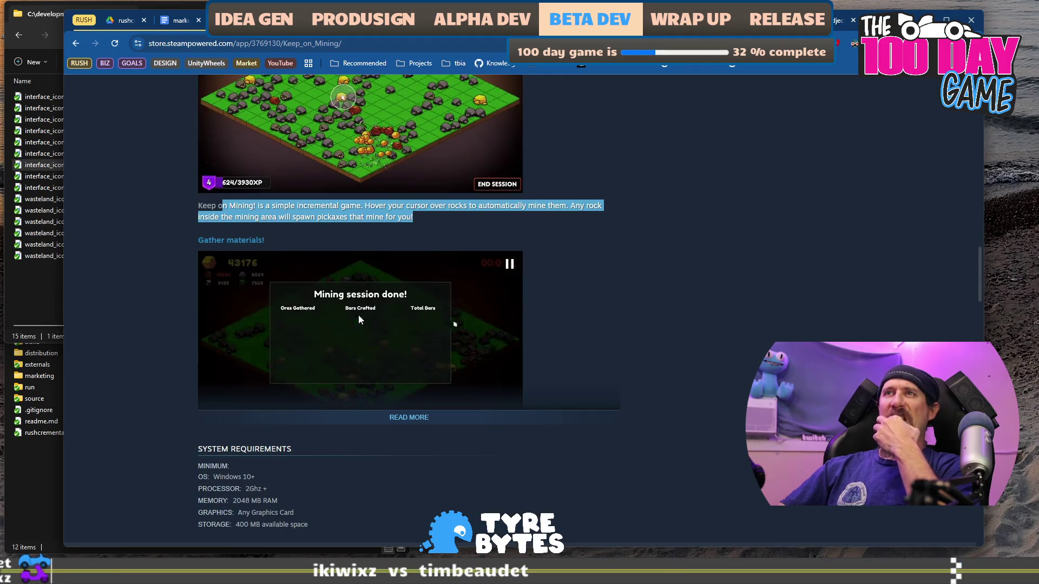
left_click(406, 422)
Review the expanded description, then move the Defend the Castle page into its own window.
scroll(455, 332, "down", 2)
left_click_drag(243, 337, 384, 338)
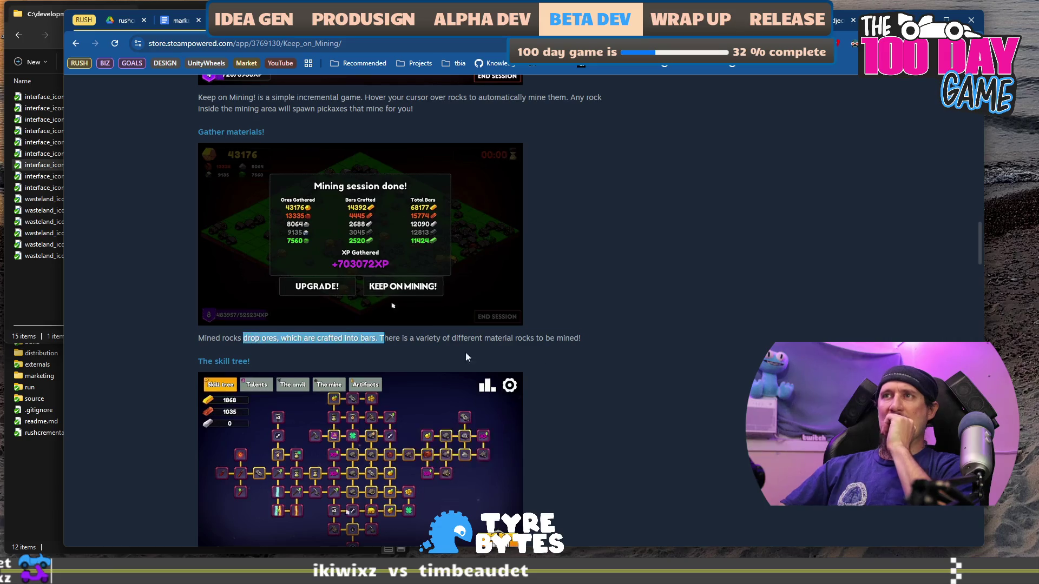
scroll(593, 371, "down", 15)
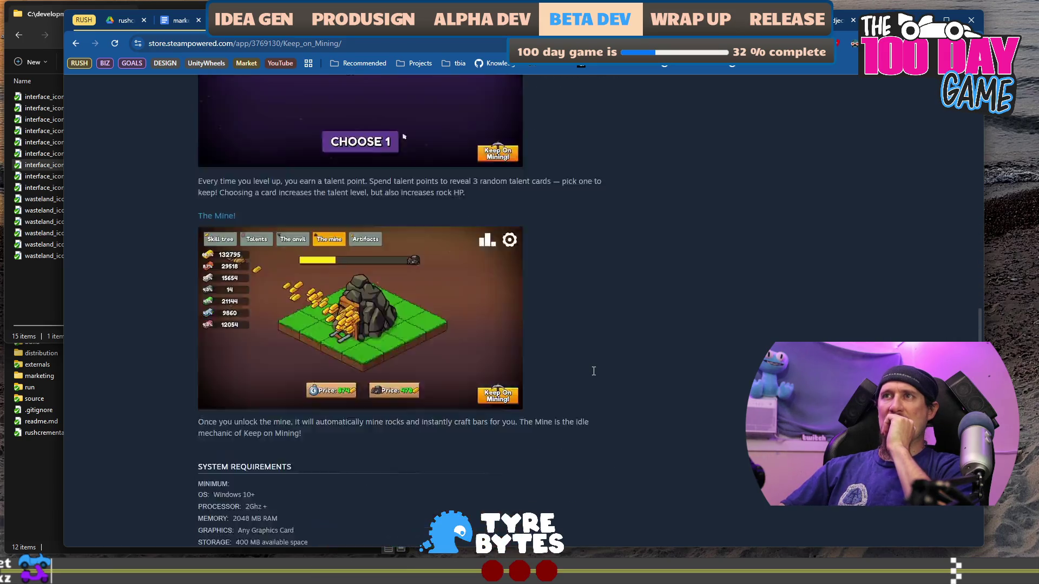
scroll(589, 362, "down", 3)
scroll(566, 322, "up", 10)
scroll(566, 324, "up", 9)
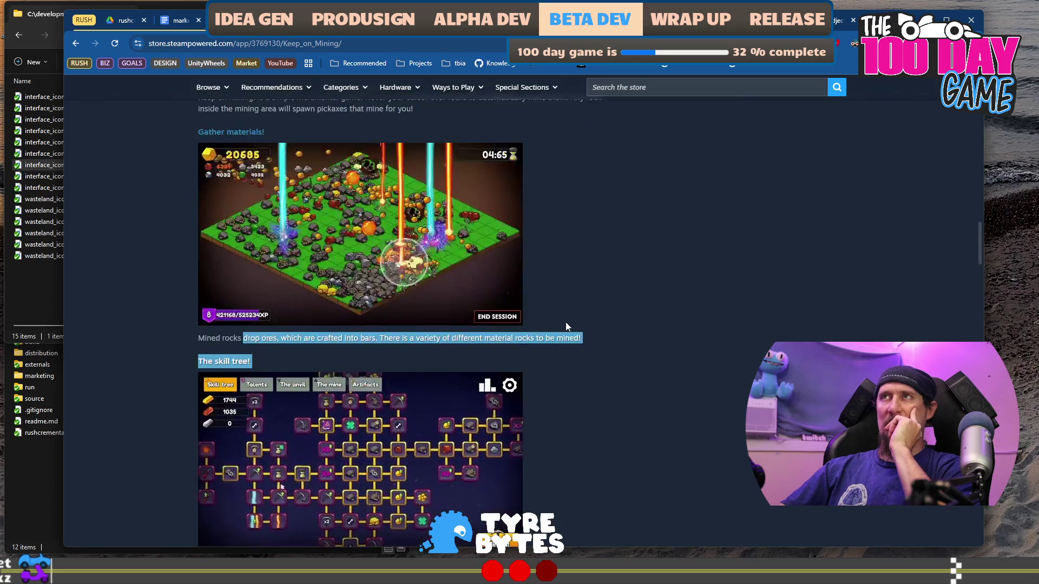
scroll(565, 323, "up", 12)
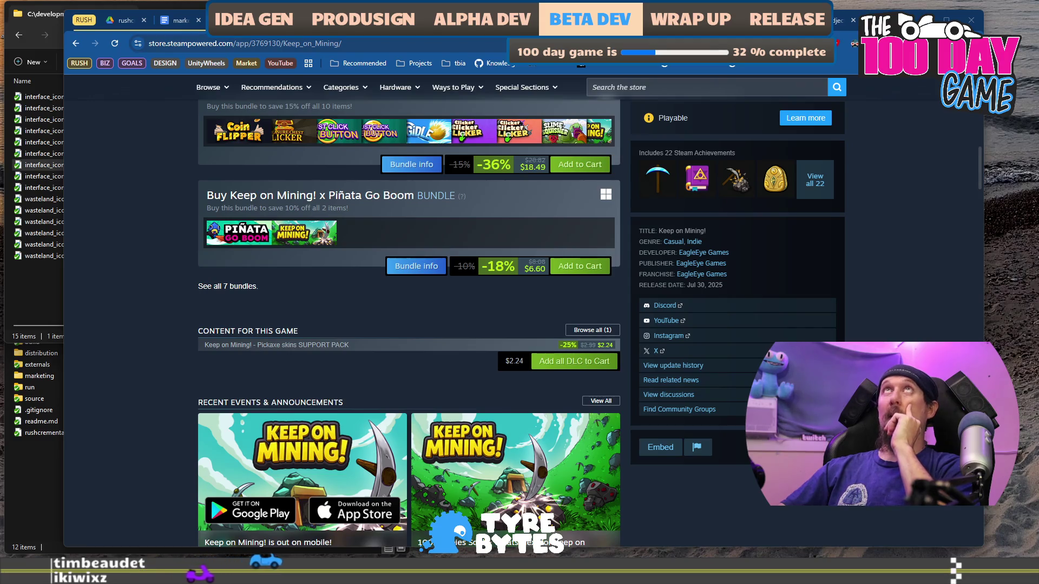
left_click_drag(202, 20, 210, 74)
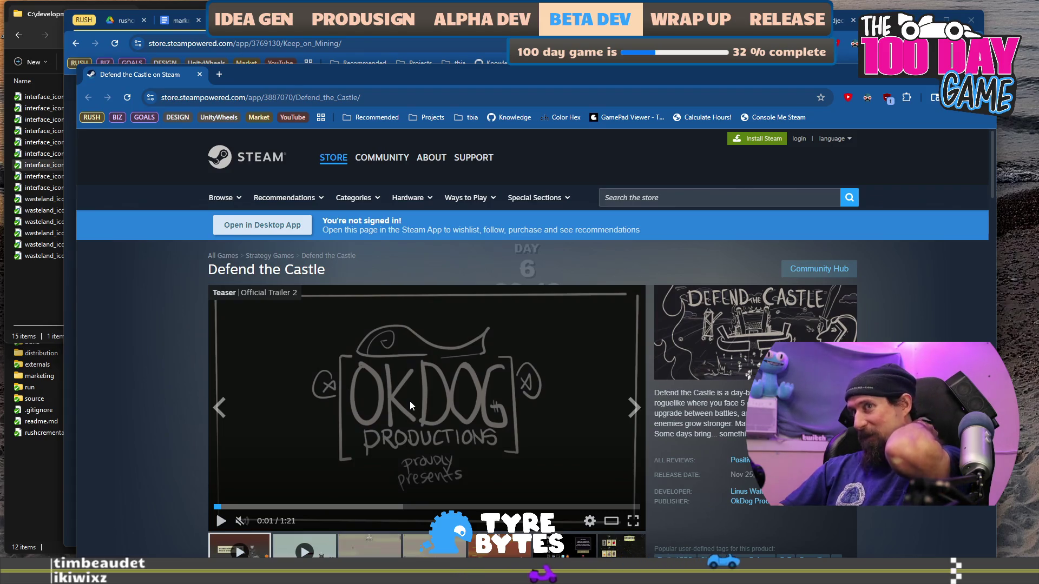
Play the Defend the Castle trailer, pausing and resuming it, and stop it at 0:07.
left_click(401, 419)
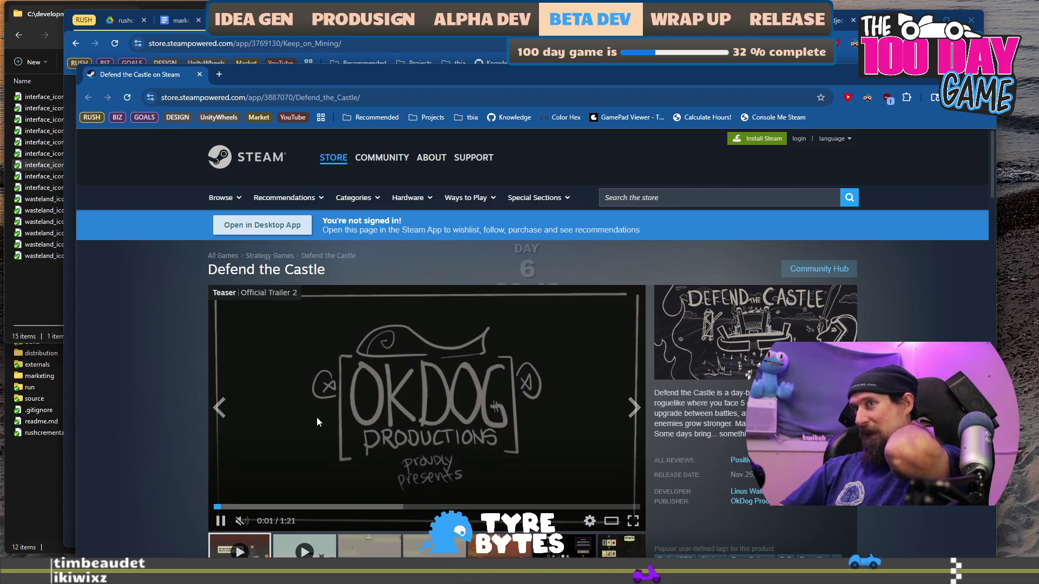
left_click(376, 409)
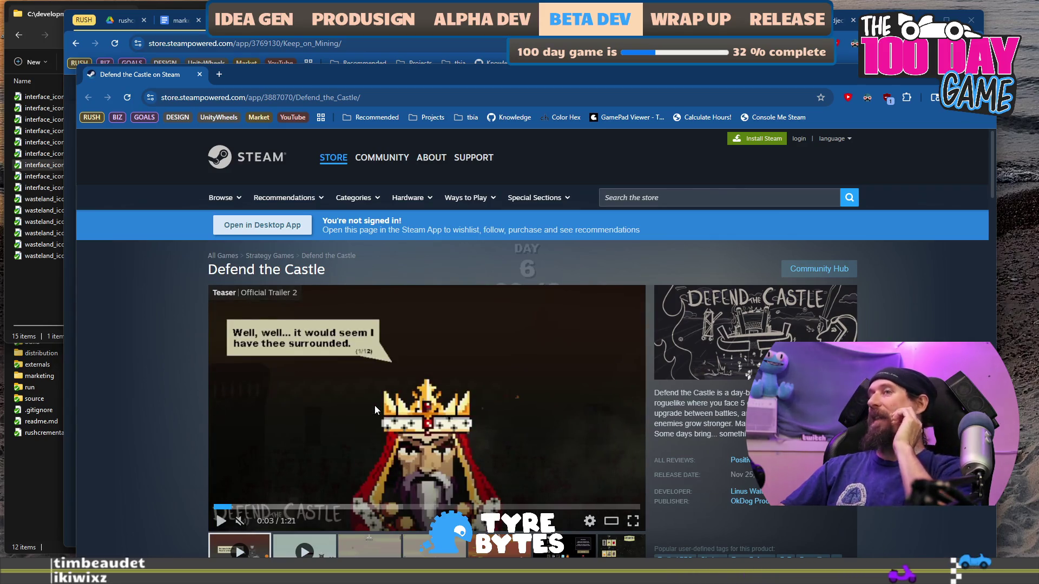
left_click(376, 410)
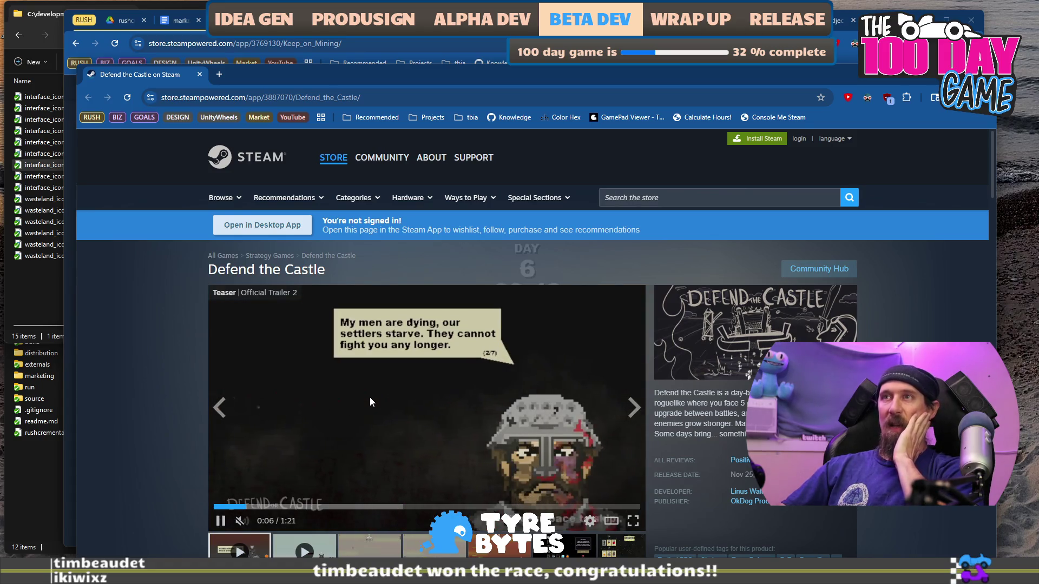
left_click(336, 425)
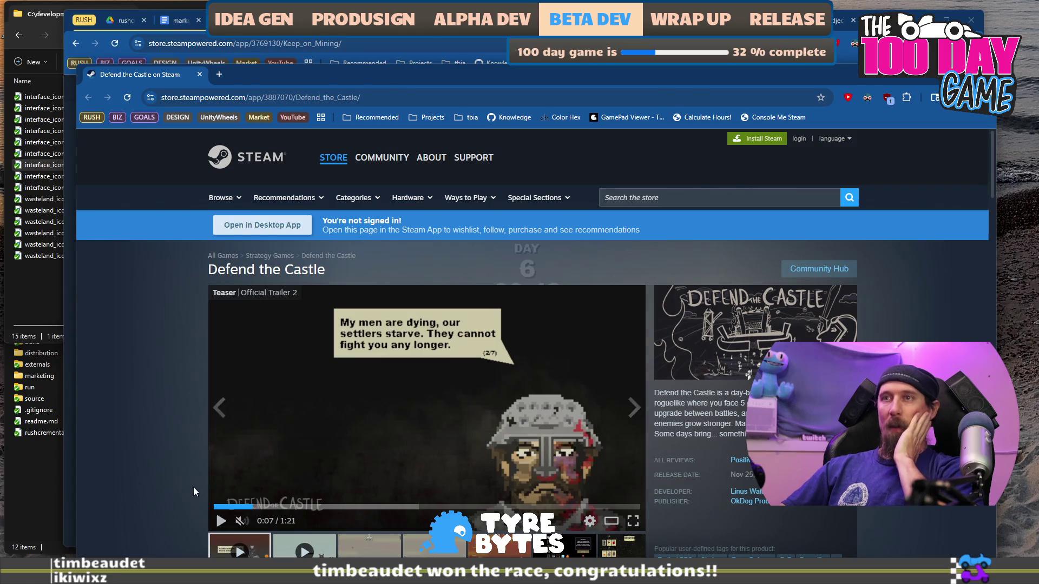
Scroll the Defend the Castle page and select part of its short description.
scroll(193, 486, "down", 6)
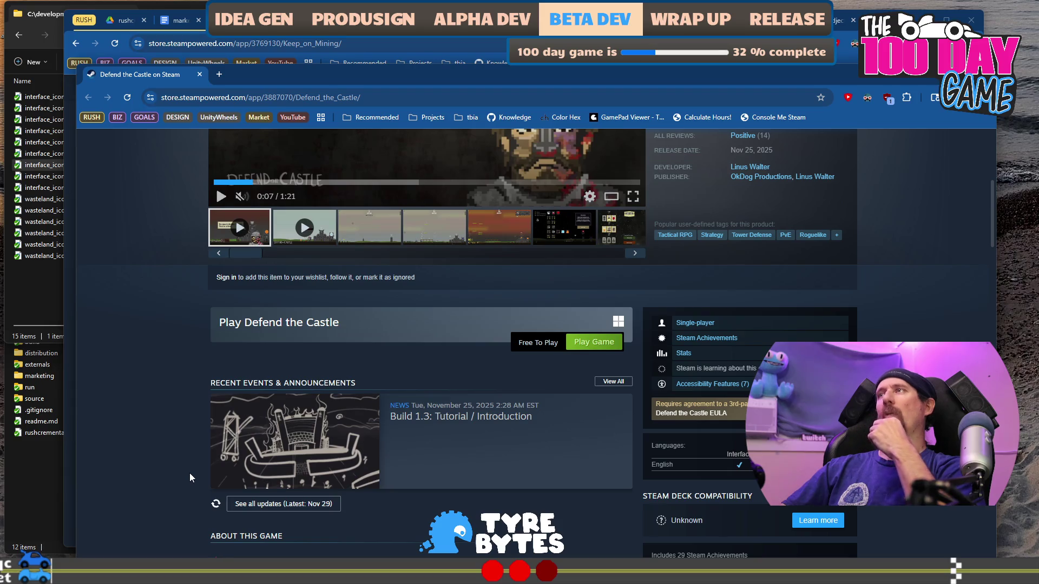
scroll(190, 475, "down", 12)
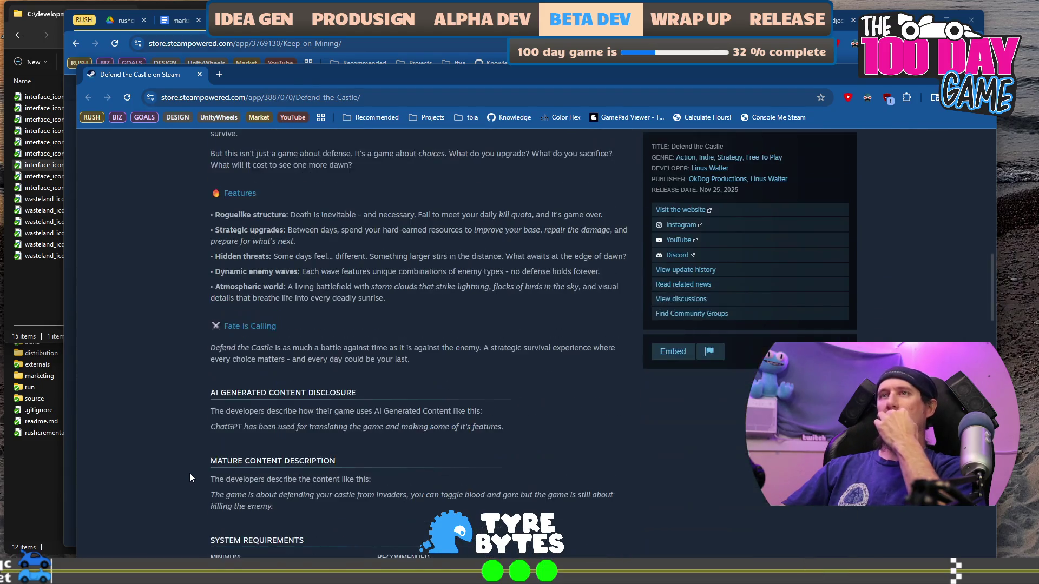
scroll(190, 473, "up", 10)
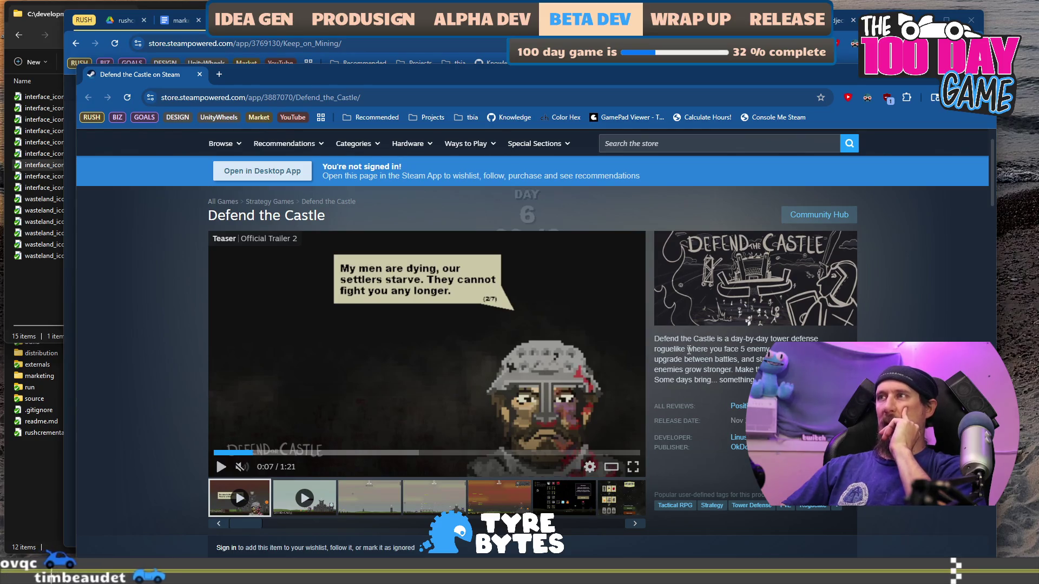
mouse_move(688, 349)
left_mouse_down()
mouse_move(694, 364)
mouse_move(745, 380)
left_mouse_up()
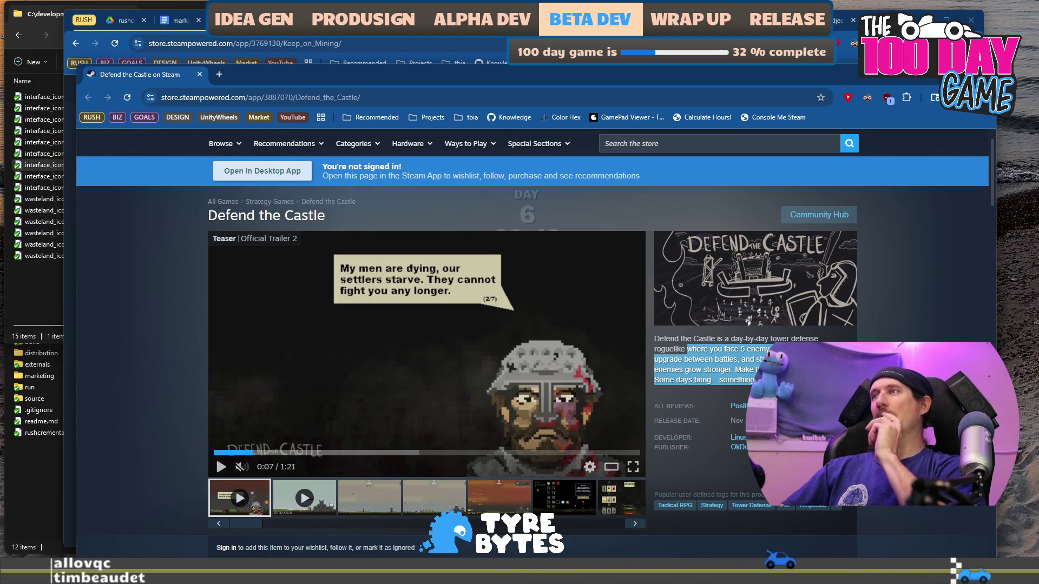
scroll(532, 348, "down", 1)
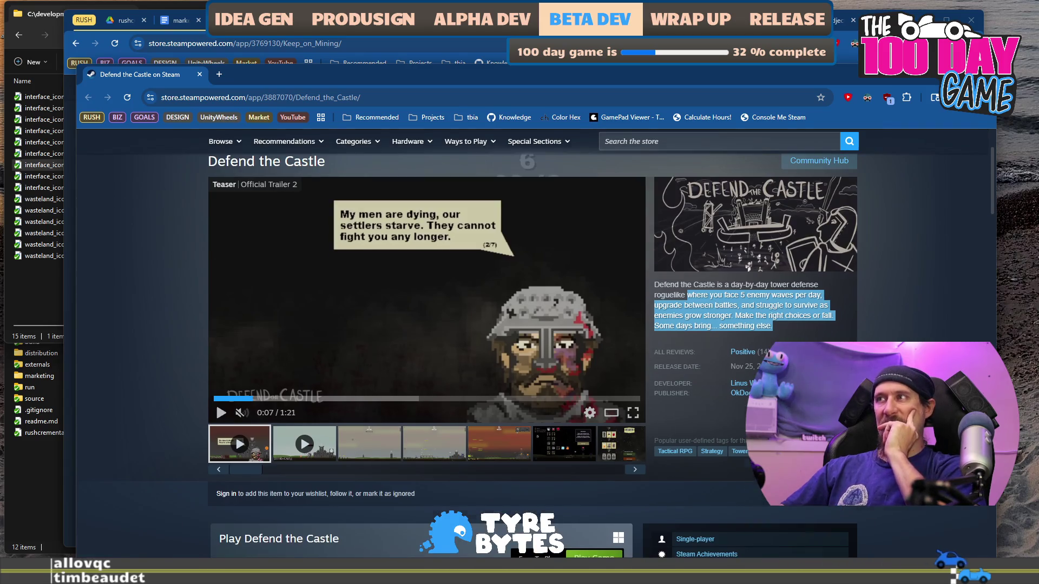
scroll(284, 372, "down", 9)
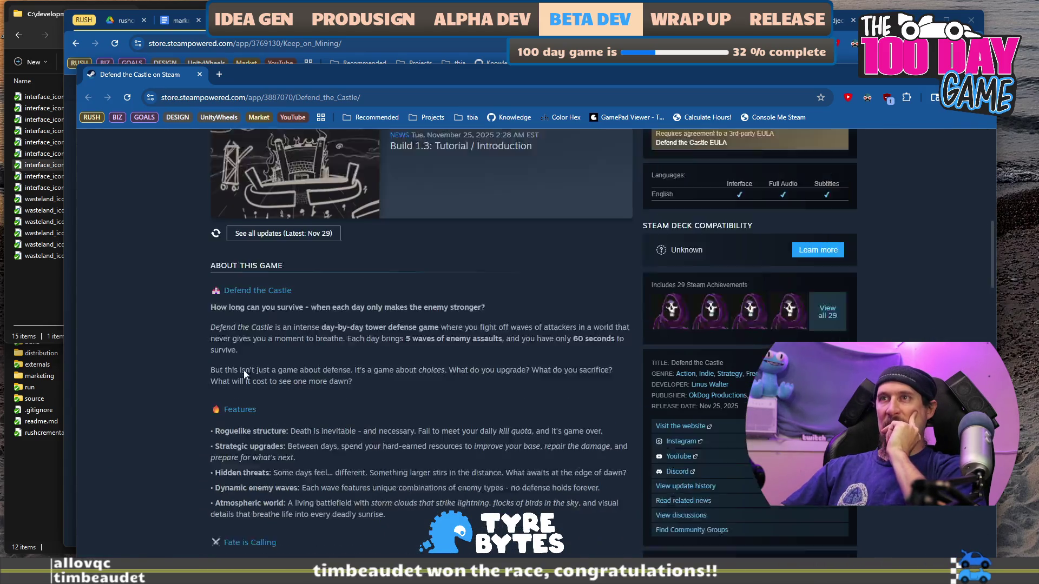
scroll(244, 373, "down", 1)
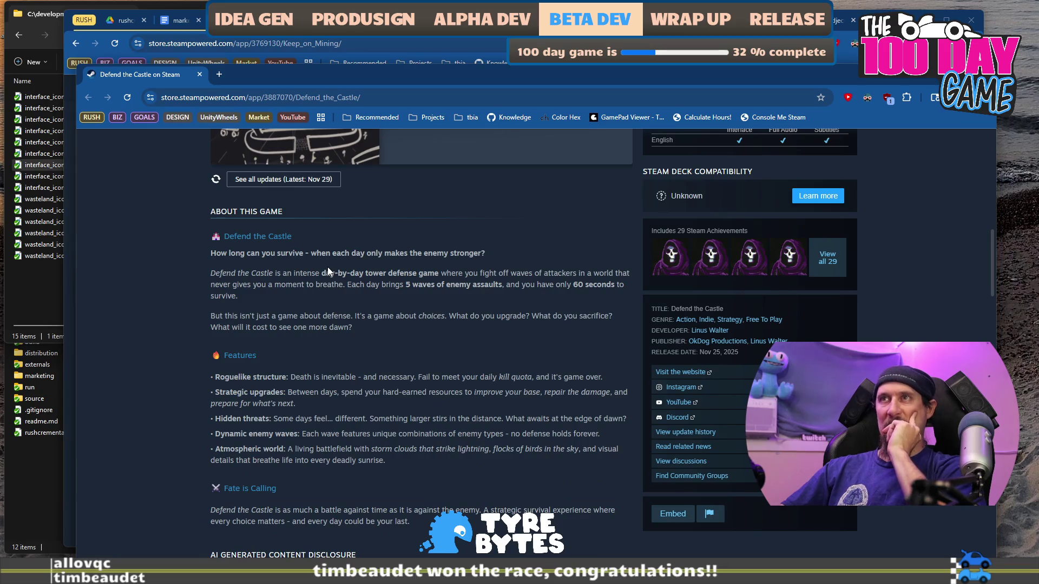
left_click_drag(211, 272, 300, 307)
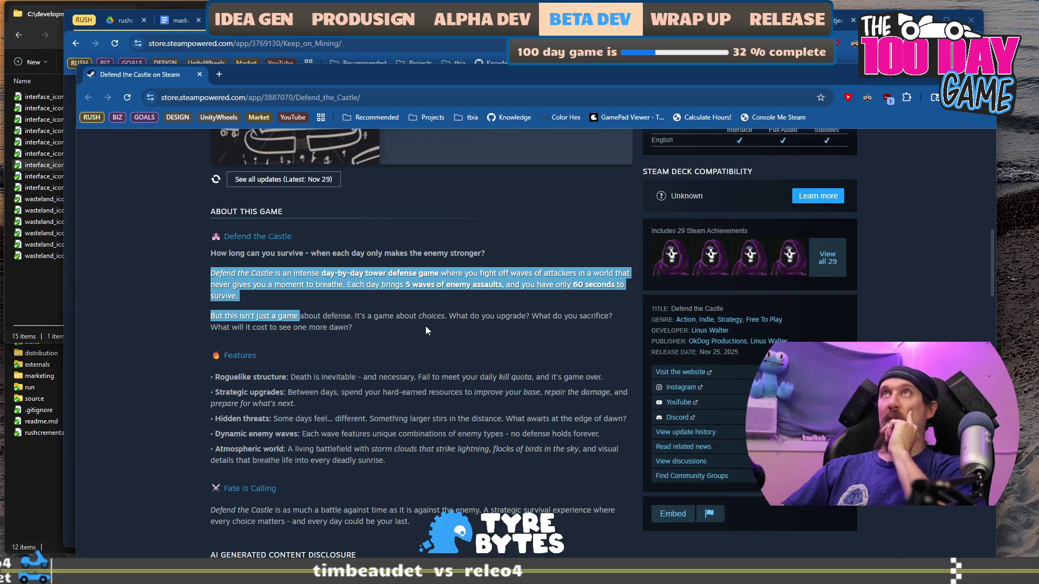
left_click(207, 324)
key("ctrl+shift+End")
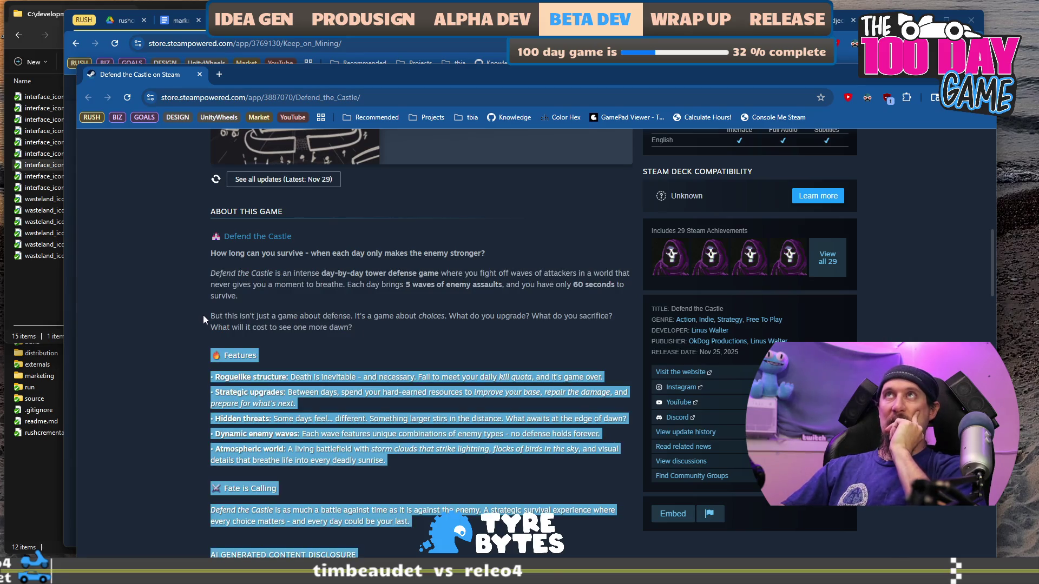
left_click(210, 326)
key("shift+End")
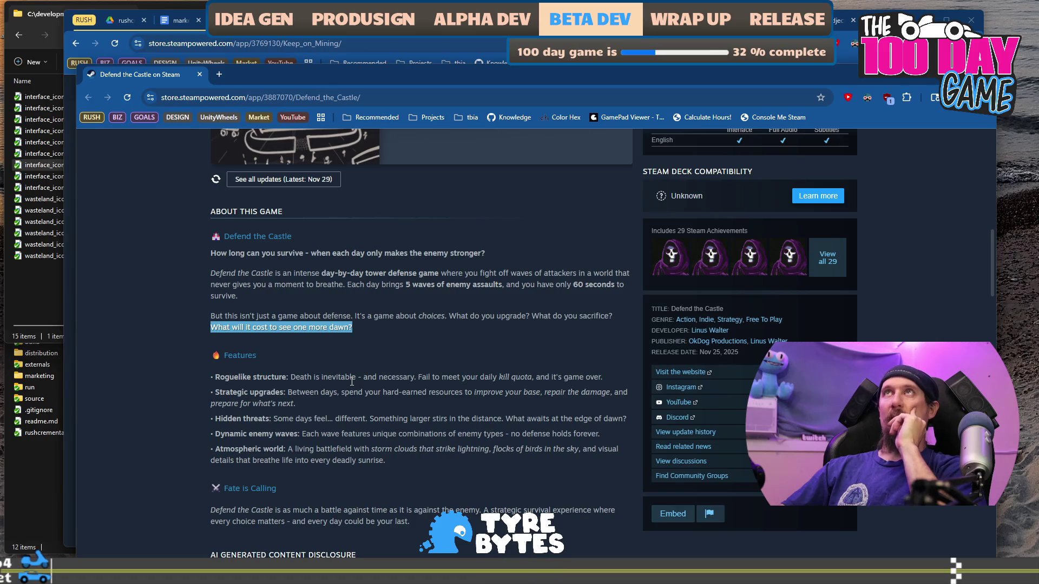
scroll(352, 381, "down", 1)
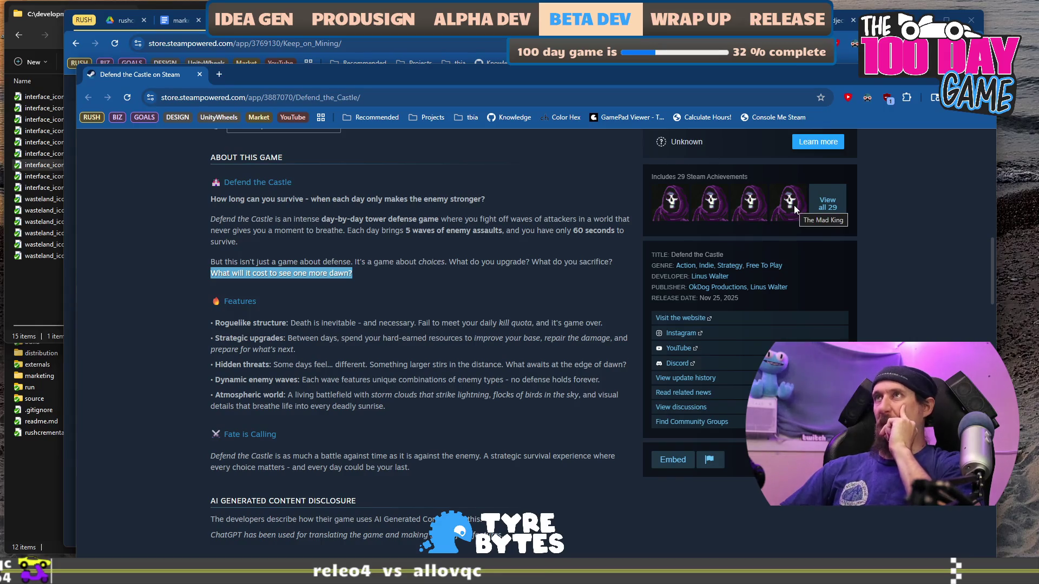
Open the Eggcelerate! Steam store page in a new tab by searching 'egg'.
left_click(222, 73)
type("eggcelerate! on Steam")
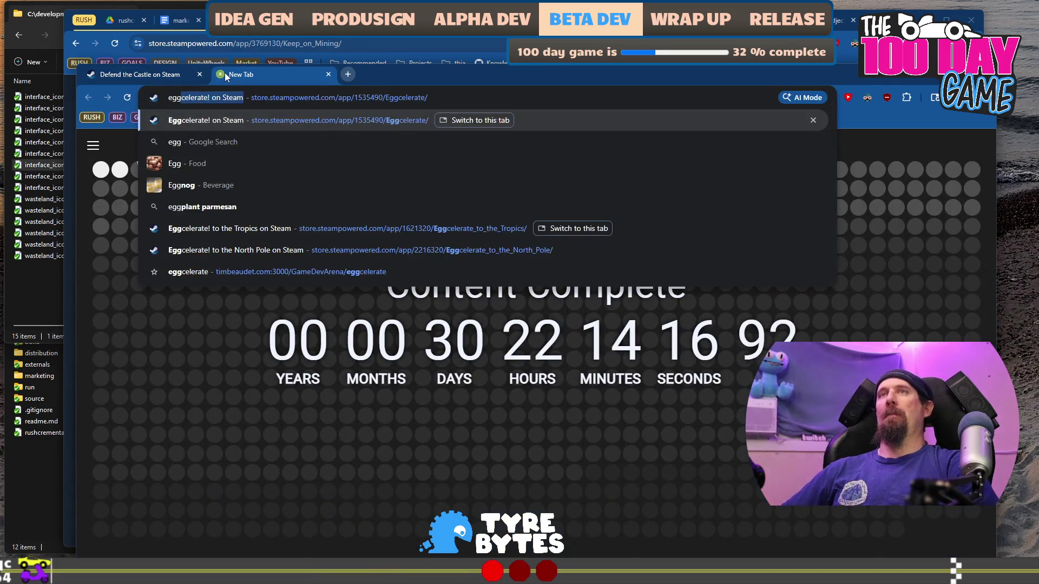
key("Right")
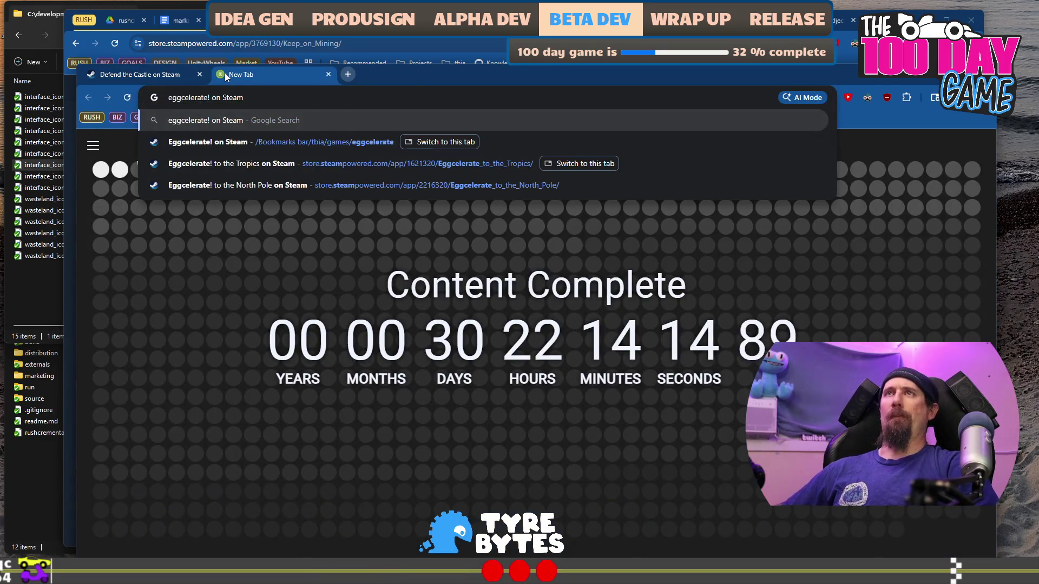
key("Down")
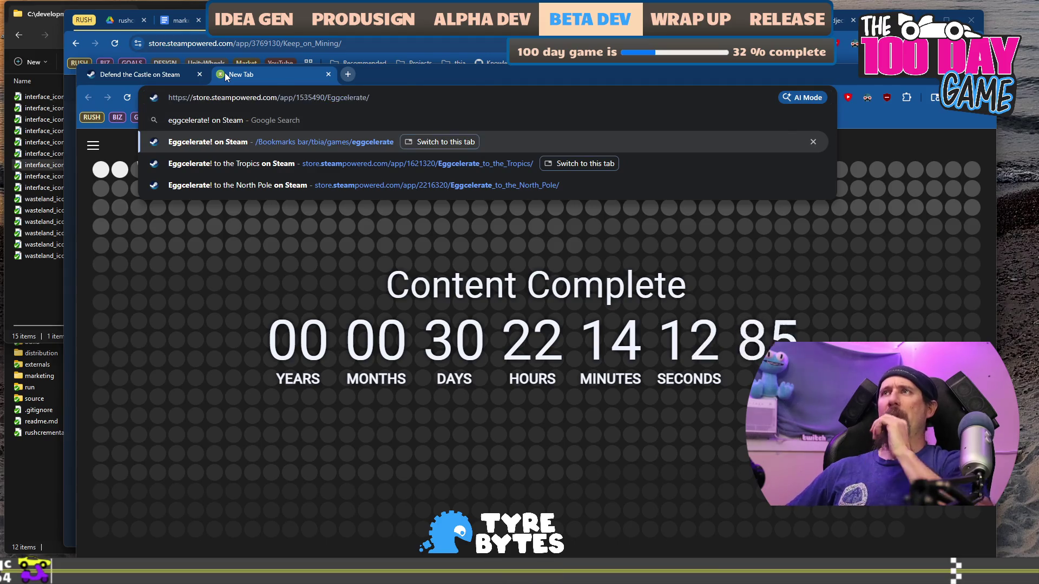
key("Return")
scroll(510, 290, "down", 5)
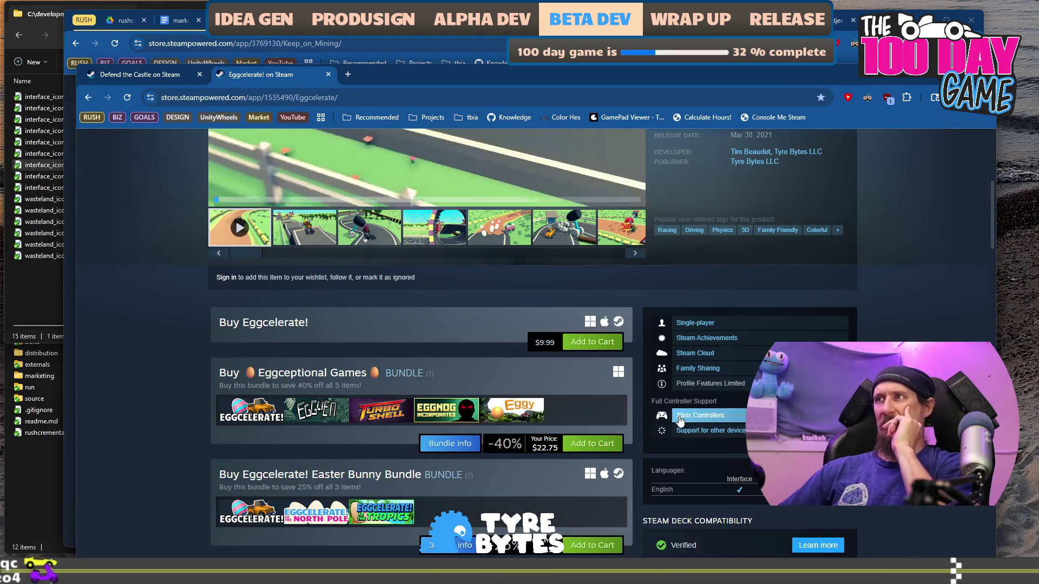
scroll(680, 421, "down", 7)
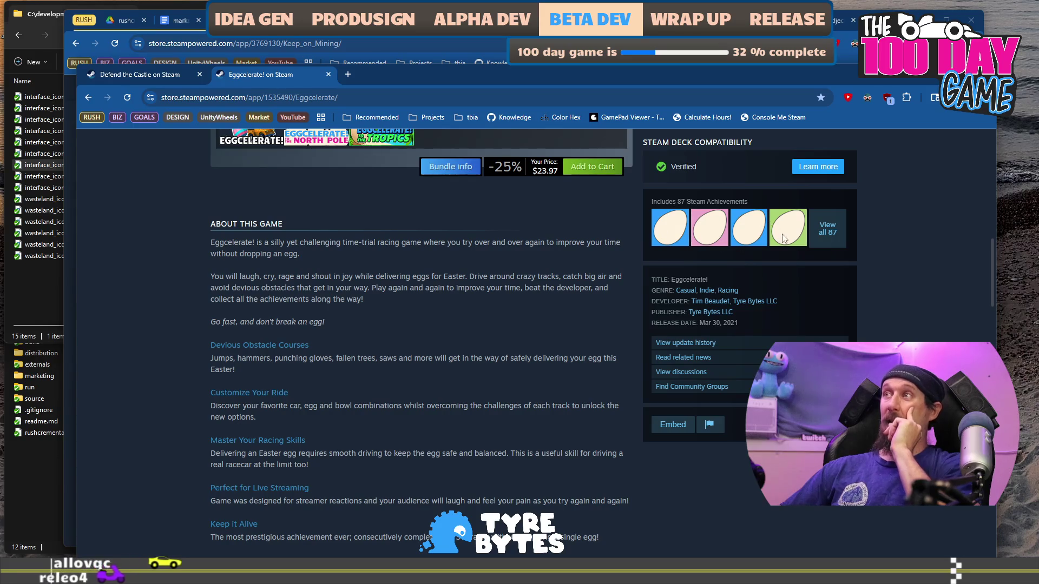
mouse_move(787, 248)
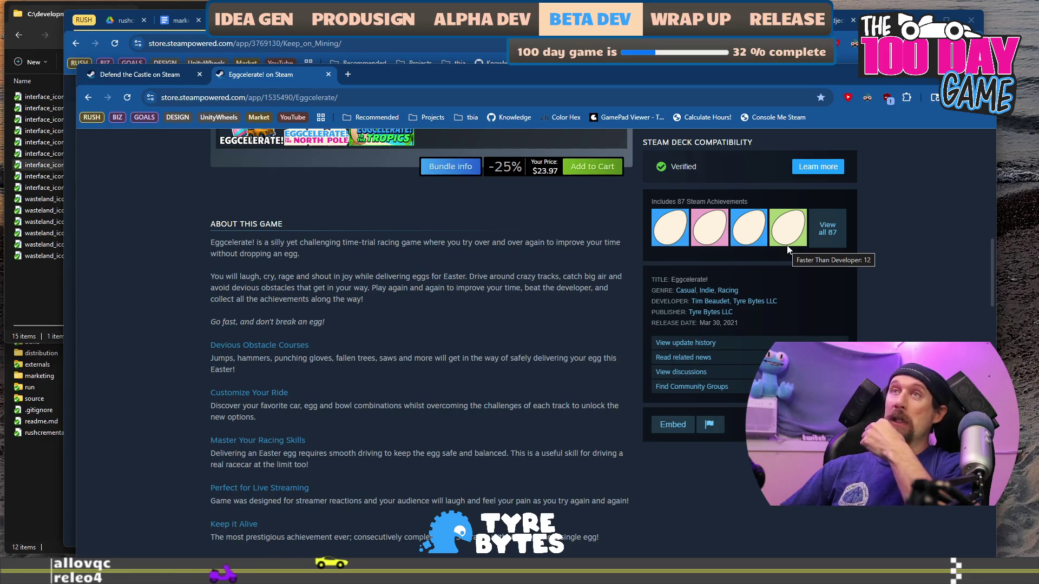
Compare the Defend the Castle and Eggcelerate pages, then bring Keep on Mining forward.
left_click(161, 74)
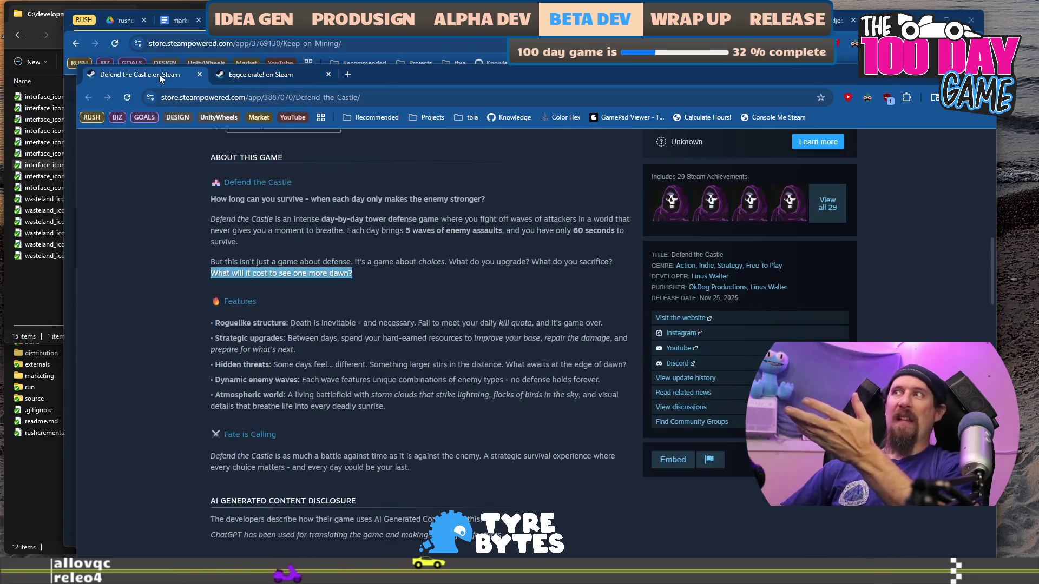
scroll(499, 327, "up", 3)
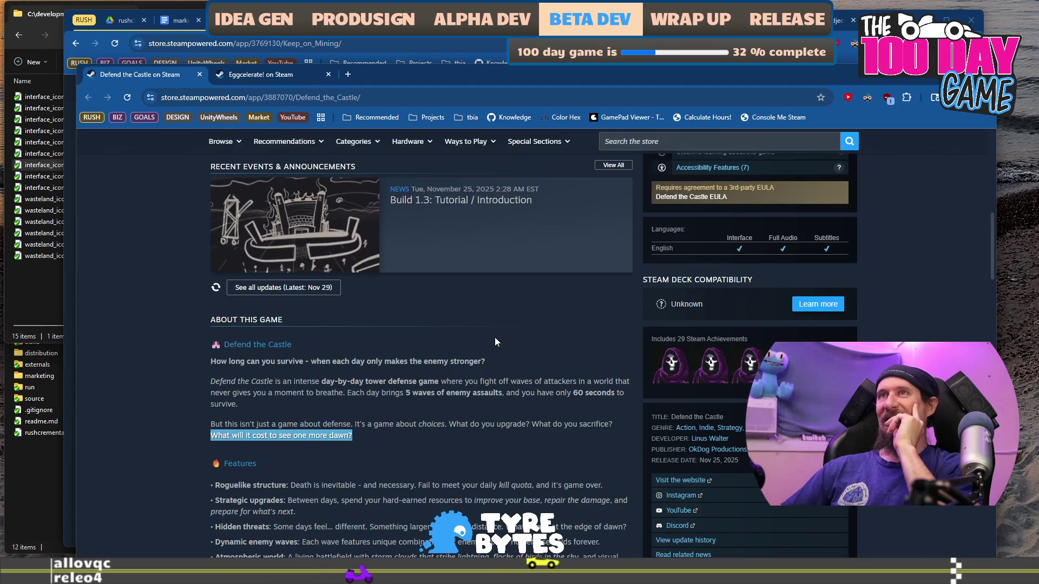
scroll(249, 391, "down", 4)
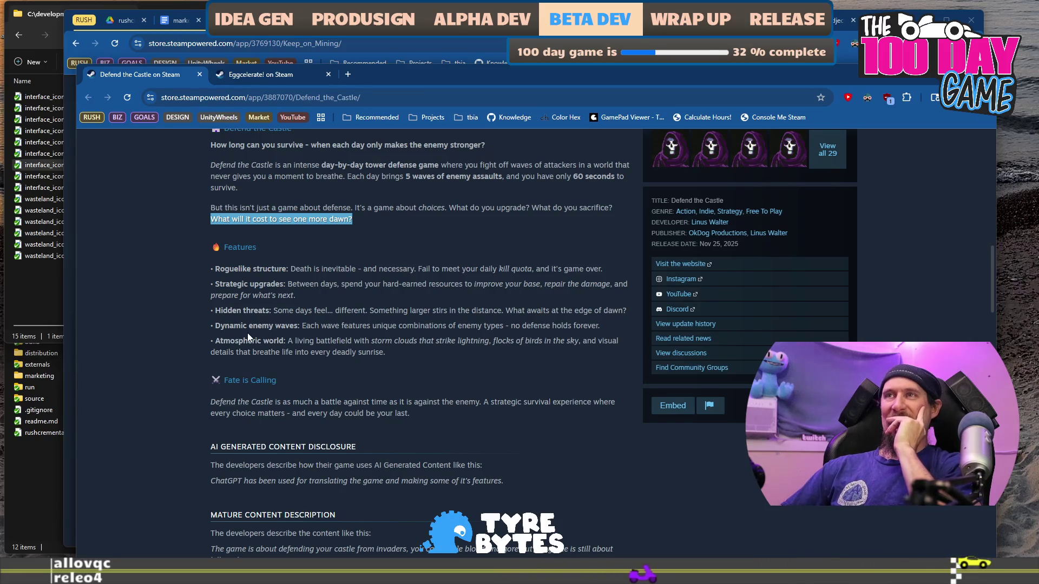
scroll(248, 336, "up", 1)
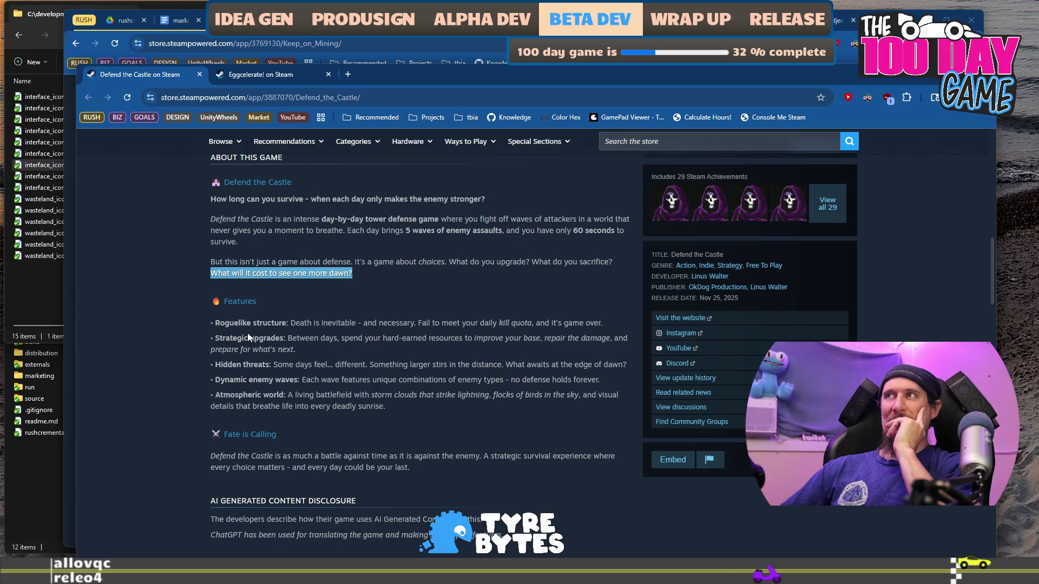
left_click(254, 76)
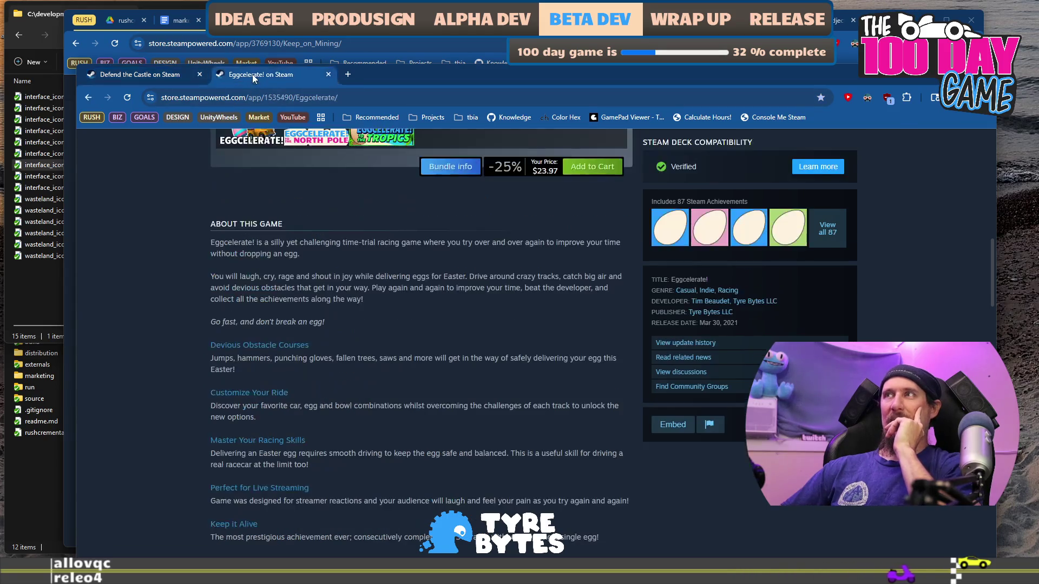
left_click(124, 75)
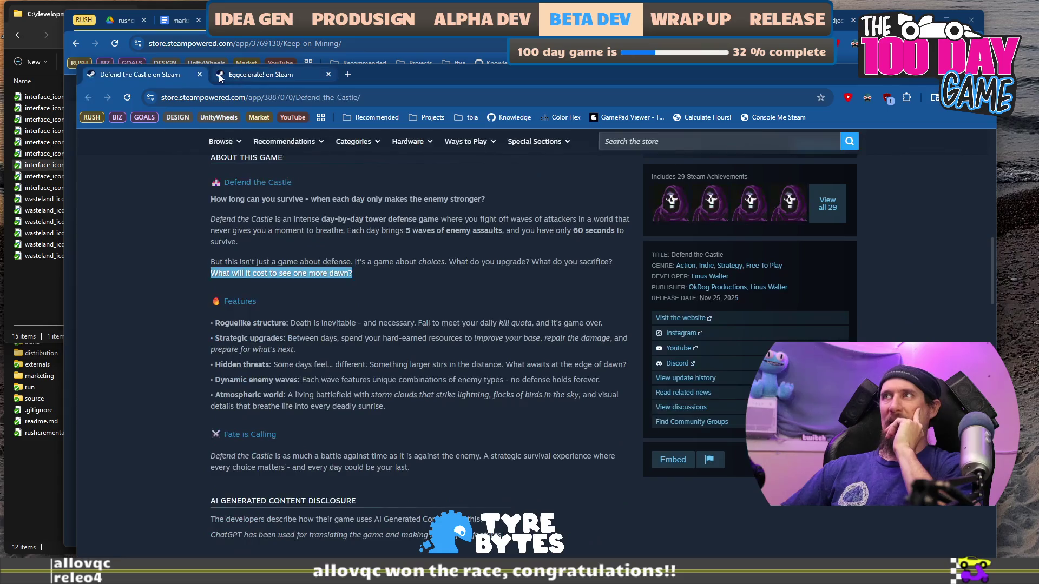
left_click(245, 76)
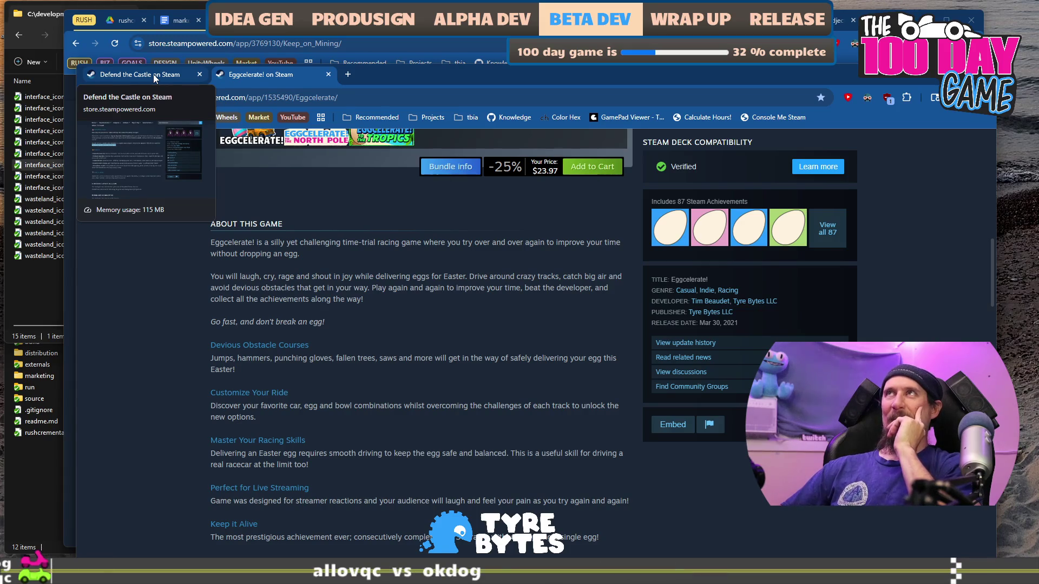
left_click(155, 79)
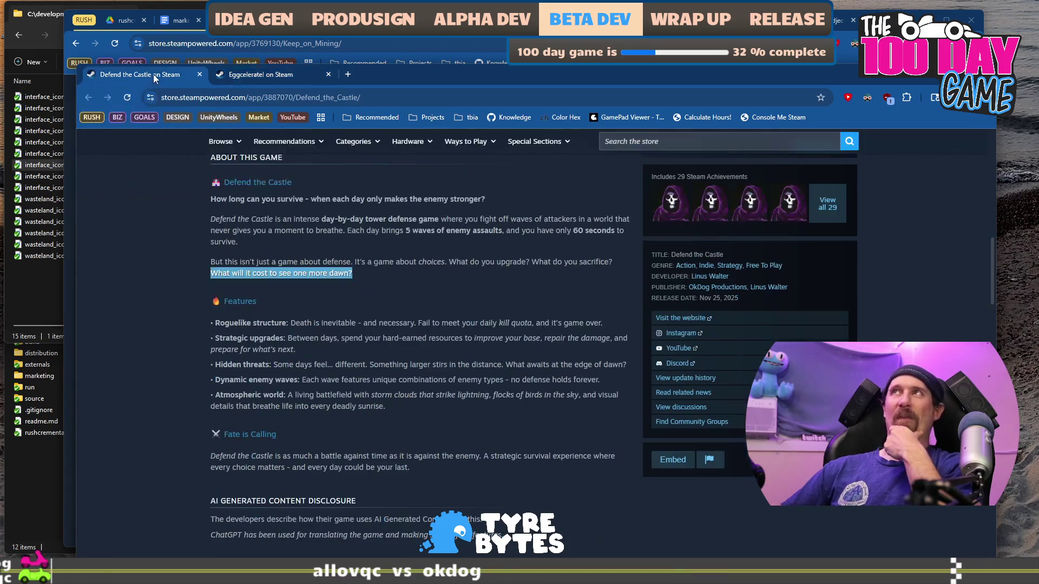
scroll(413, 331, "down", 4)
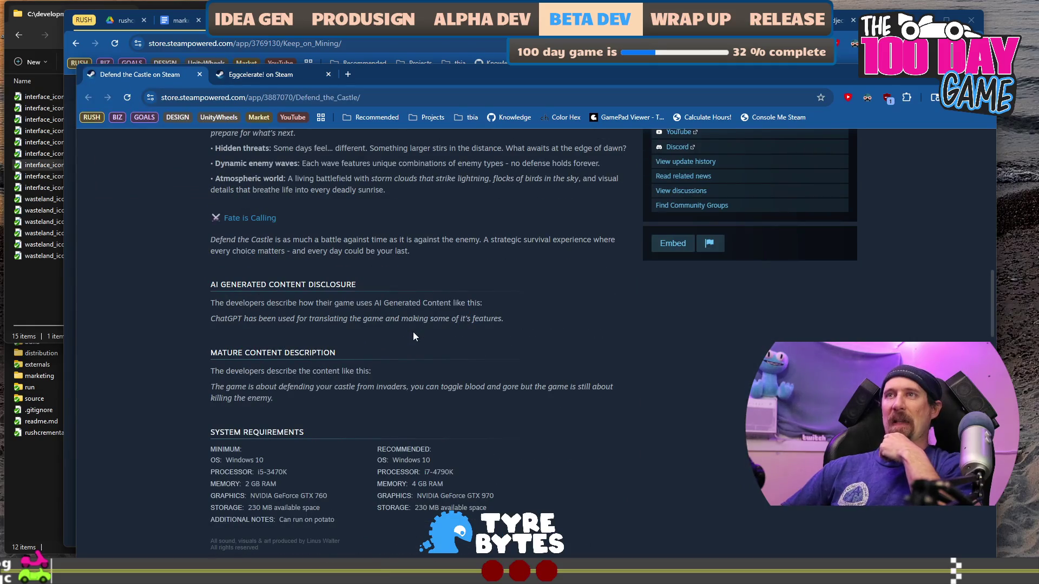
scroll(413, 332, "up", 15)
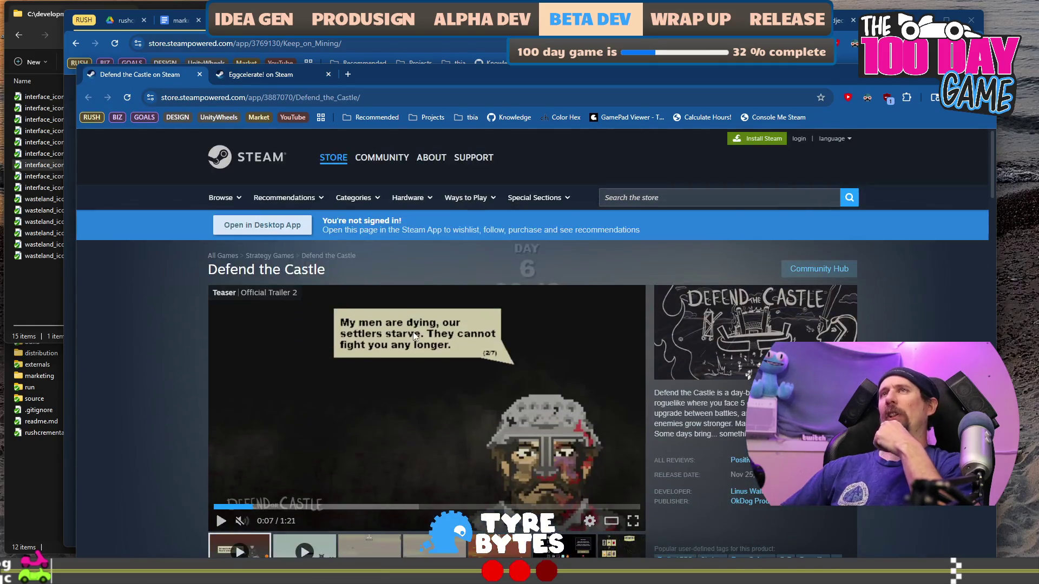
left_click(380, 25)
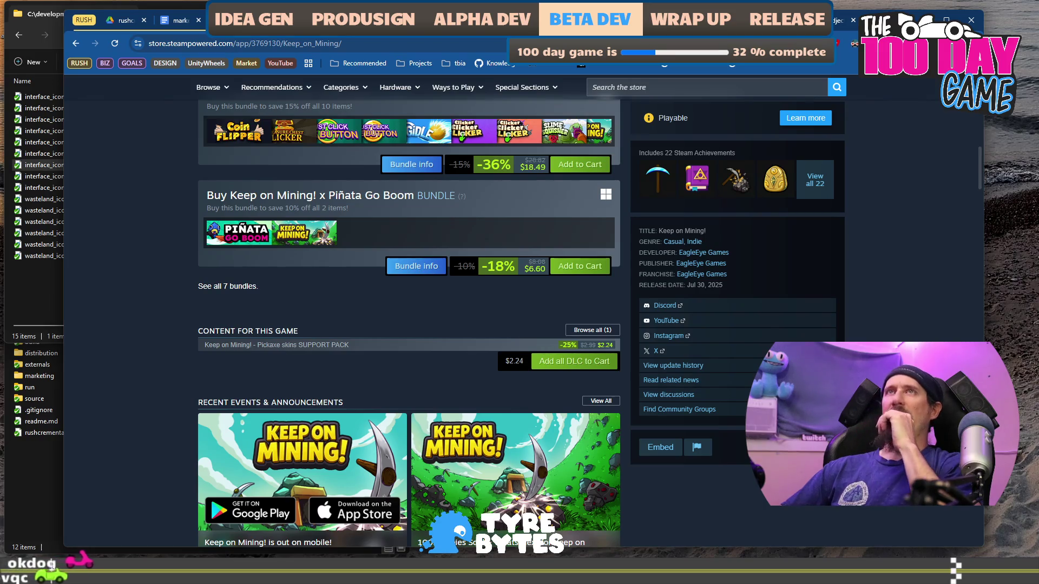
Back in the marketing document, delete the empty line above About This Content.
left_click(181, 20)
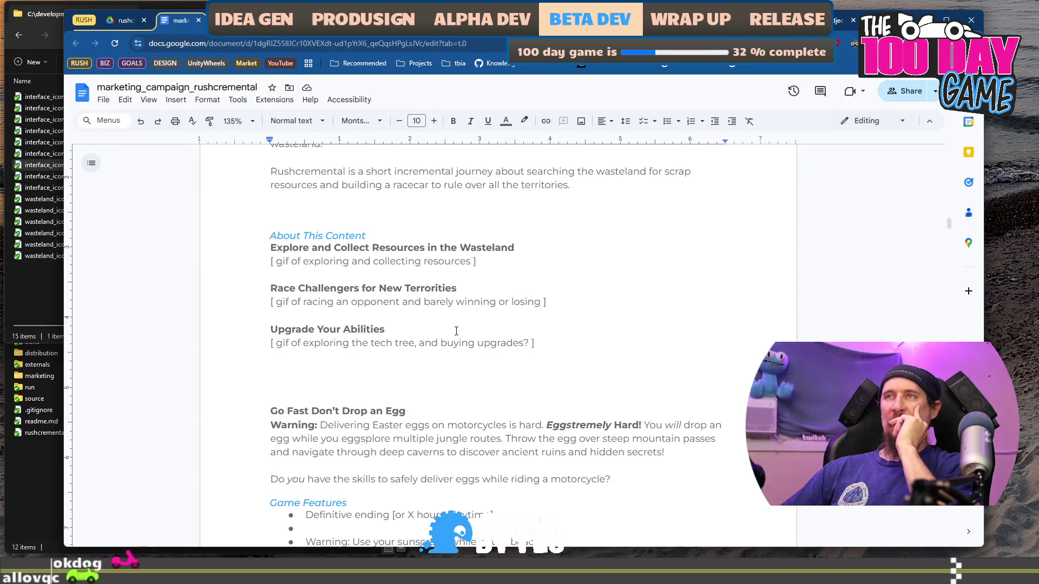
key("shift+Right")
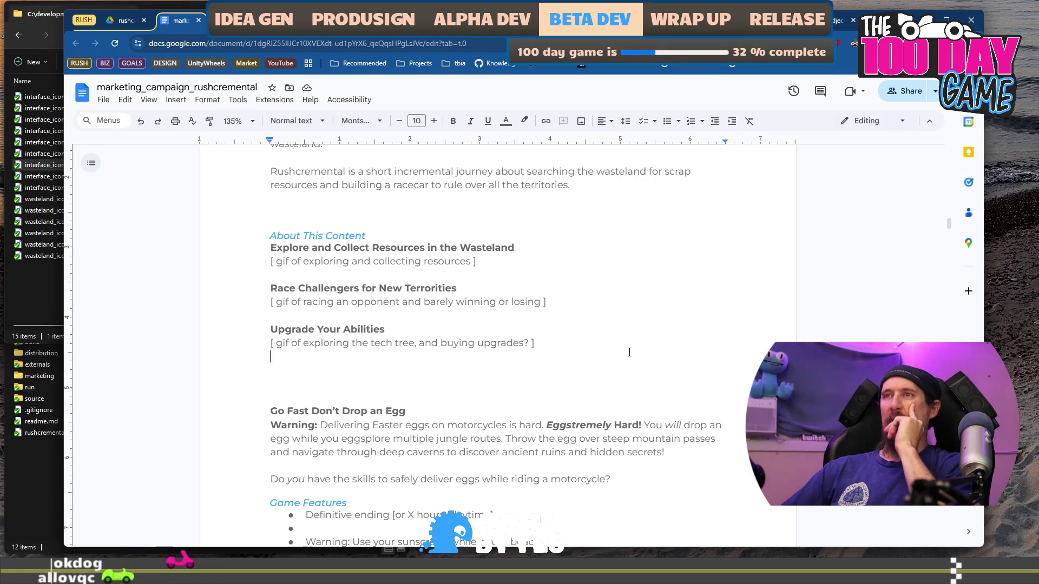
left_click(640, 370)
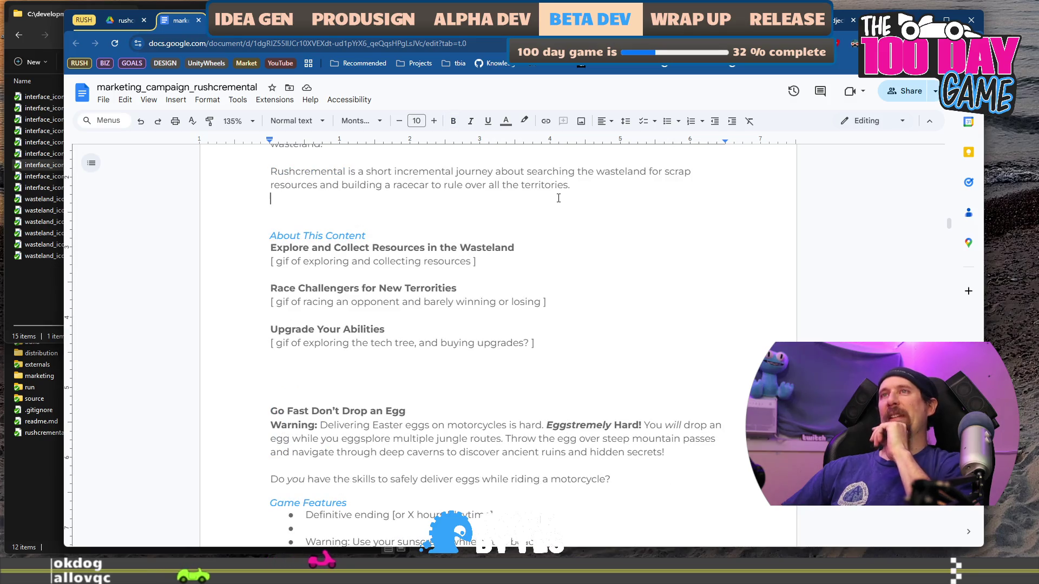
scroll(557, 245, "up", 3)
key("Delete")
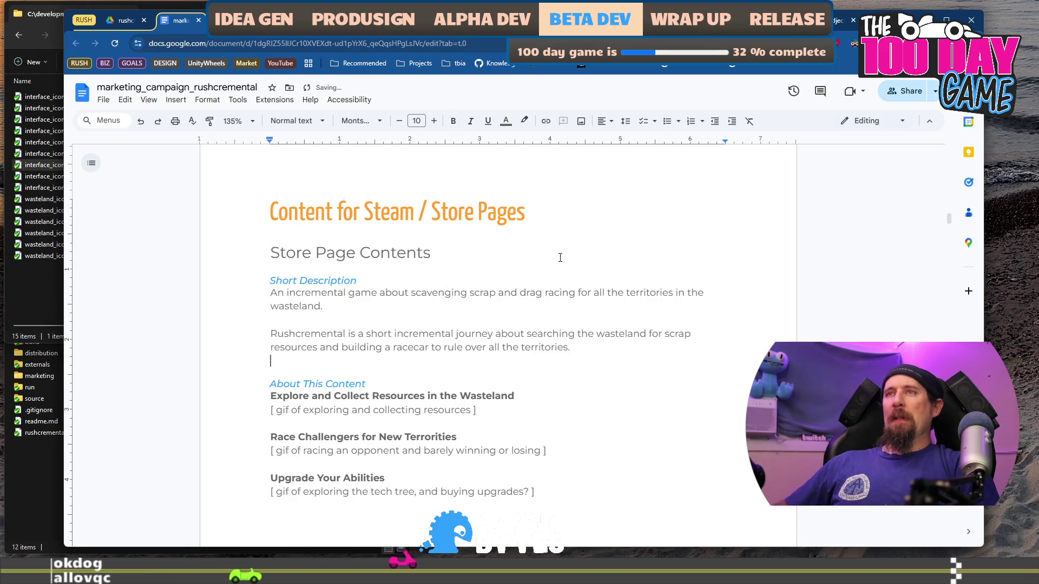
scroll(560, 257, "down", 3)
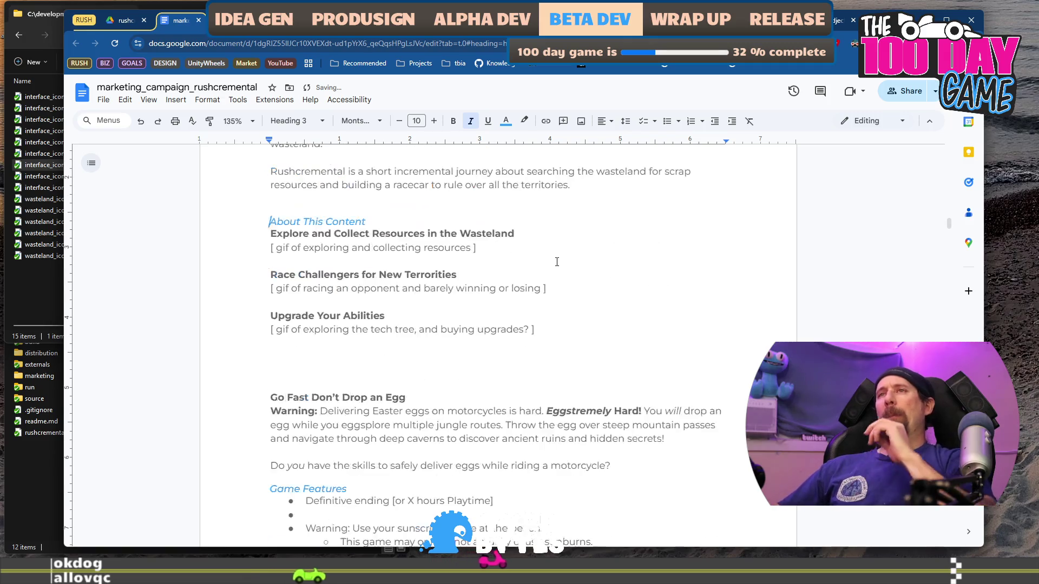
Select the first feature block and the Upgrade Your Abilities heading with its gif line.
mouse_move(272, 240)
left_mouse_down()
mouse_move(514, 239)
mouse_move(512, 253)
mouse_move(552, 289)
left_mouse_up()
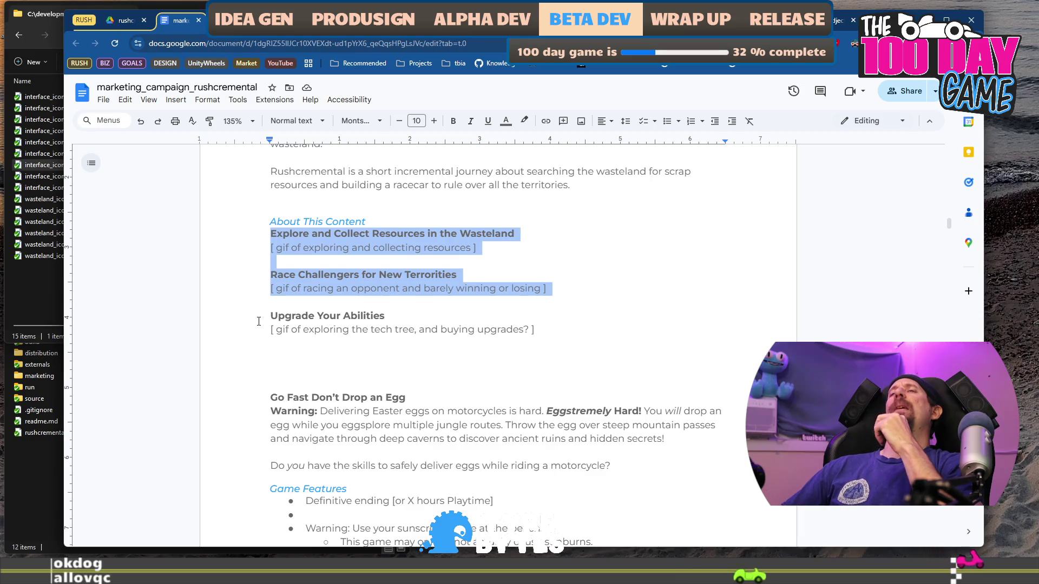
left_click_drag(266, 317, 580, 330)
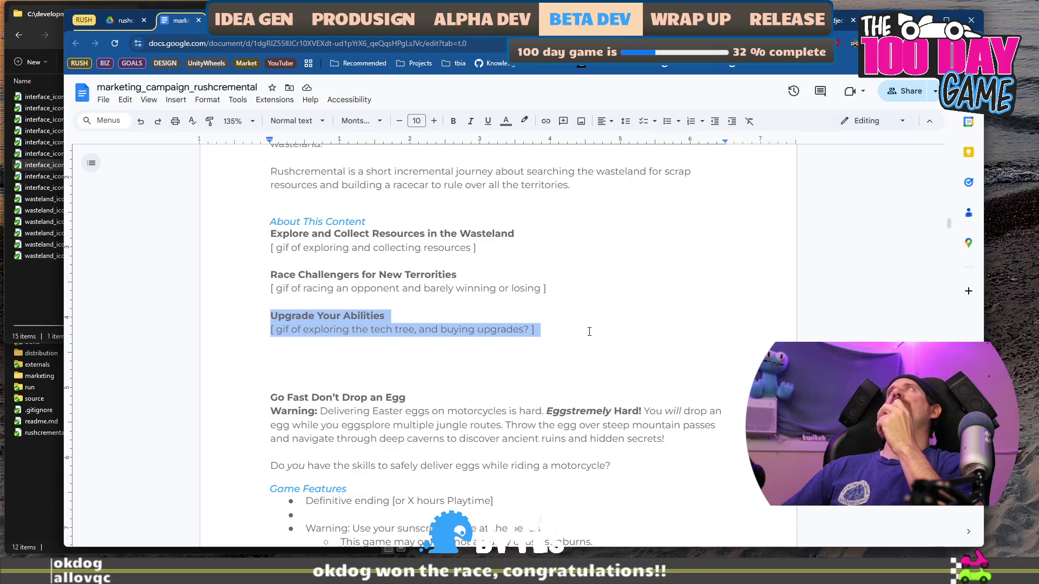
left_click(591, 335)
key("shift+Home")
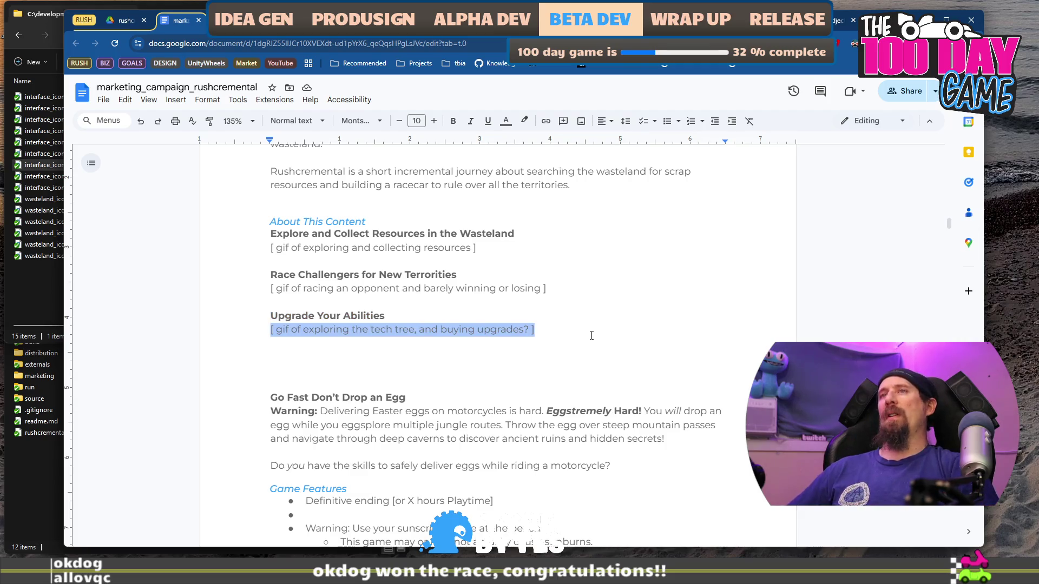
Paste a copy of the Upgrade Your Abilities block below itself and blank the first copy's heading.
key("shift+Up")
key("ctrl+c")
key("Down")
key("Down")
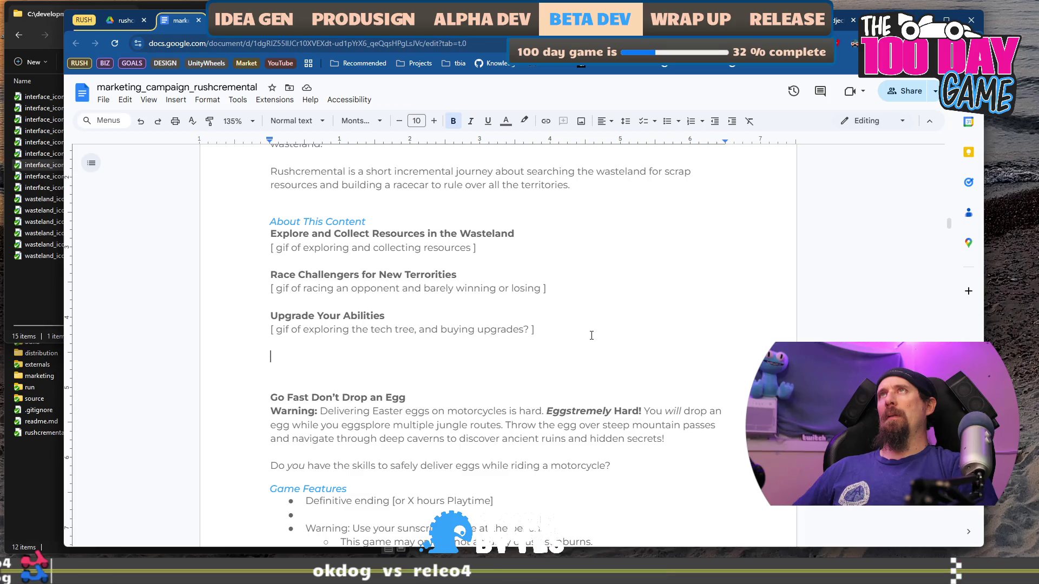
key("ctrl+v")
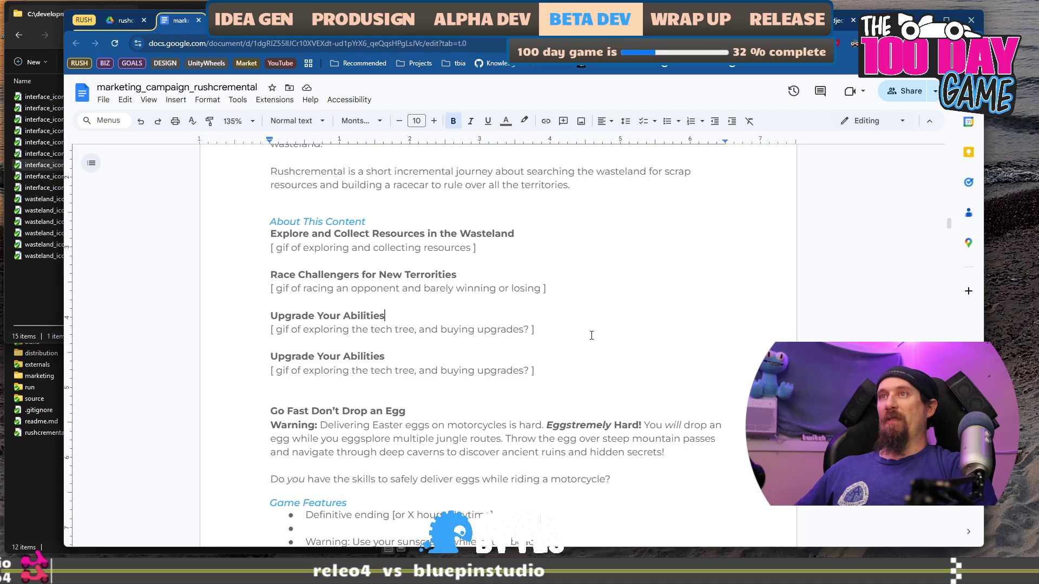
key("shift+Home")
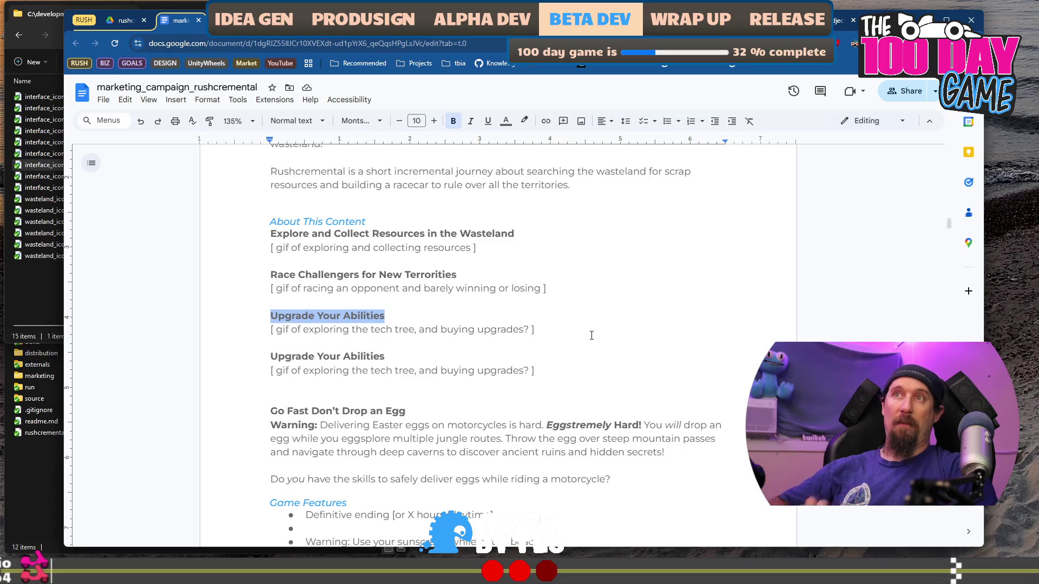
key("Delete")
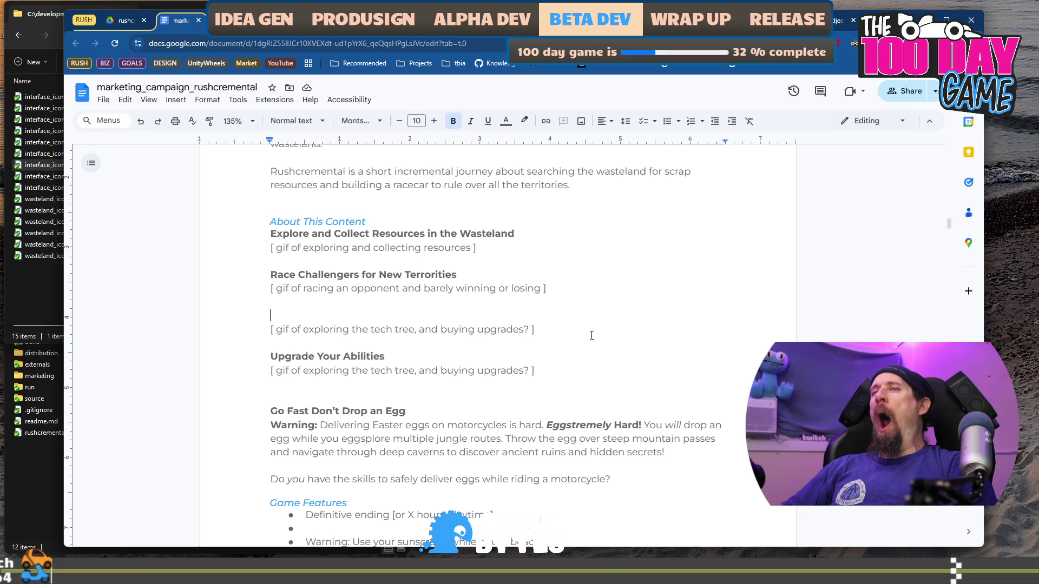
Type throwaway words on the empty heading line, then clear them again.
type("Rarrrww")
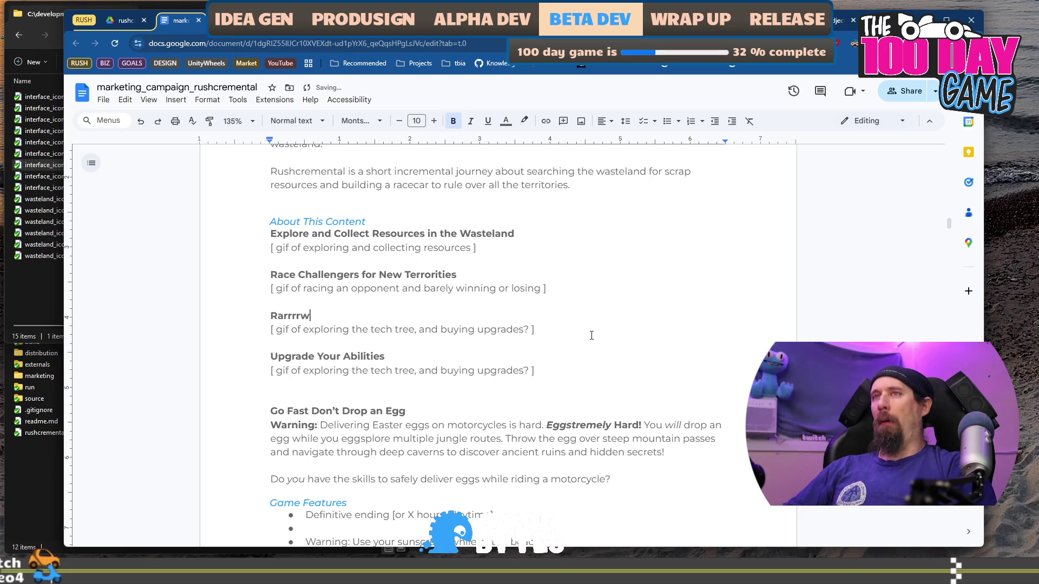
key("shift+Home")
type("R")
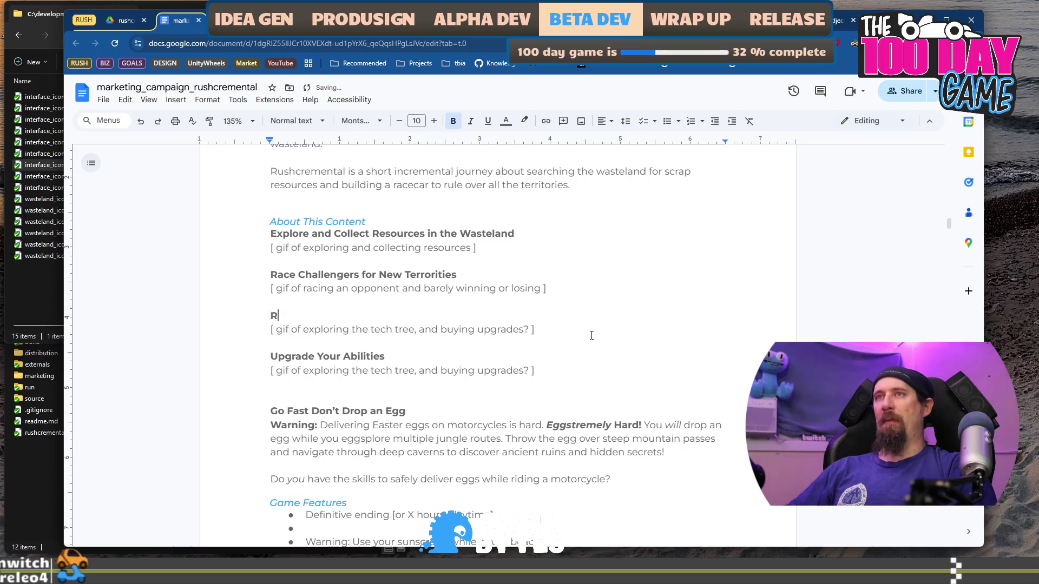
type("aaawwwr")
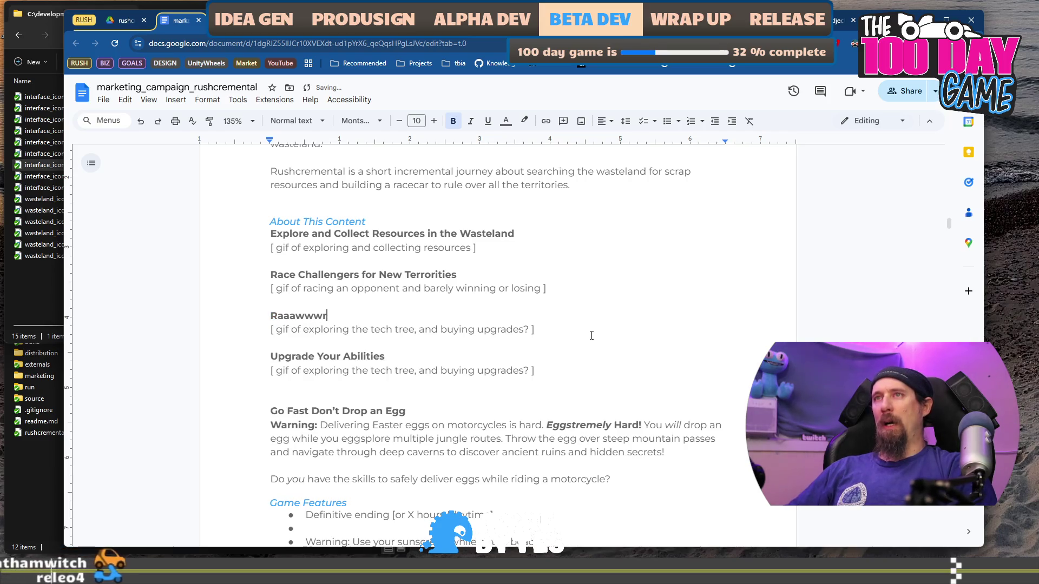
key("shift+Home")
key("BackSpace")
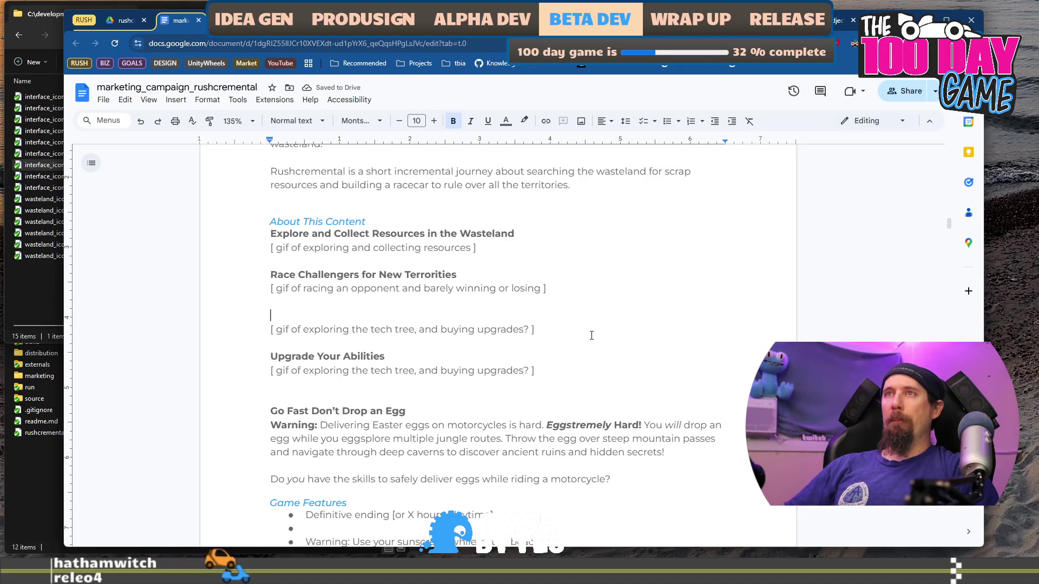
Write the heading 'Grow Your Community Camp for Idle Collection'.
type("Idle Camp ")
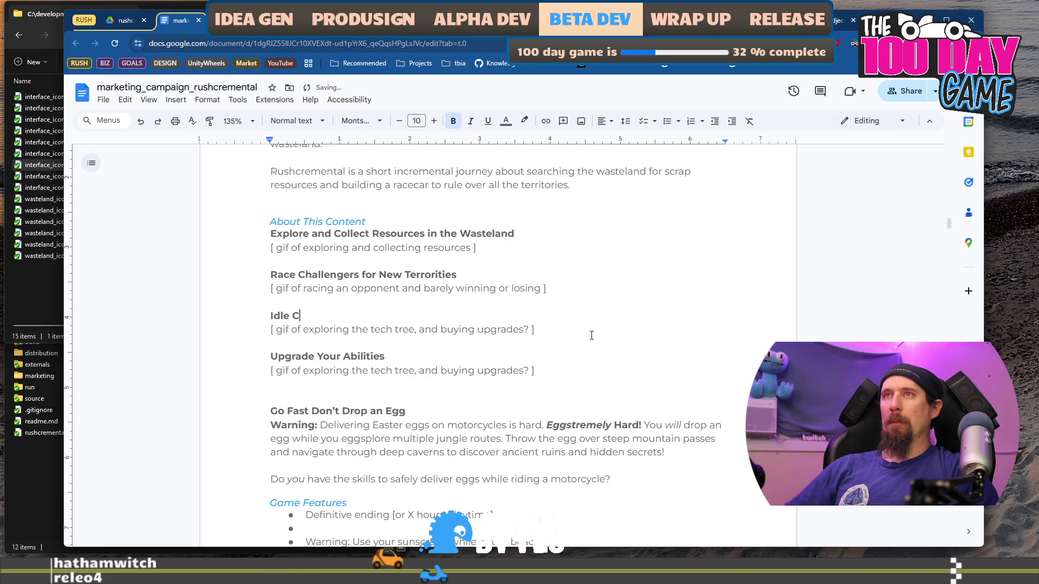
type("Mod")
key("BackSpace")
key("BackSpace")
key("BackSpace")
type("to ")
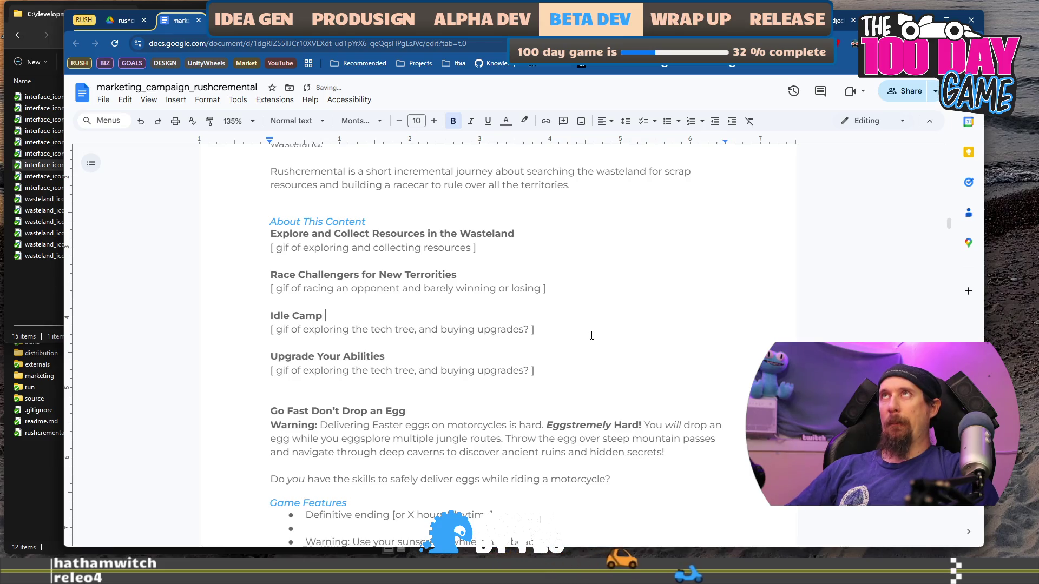
type("Get")
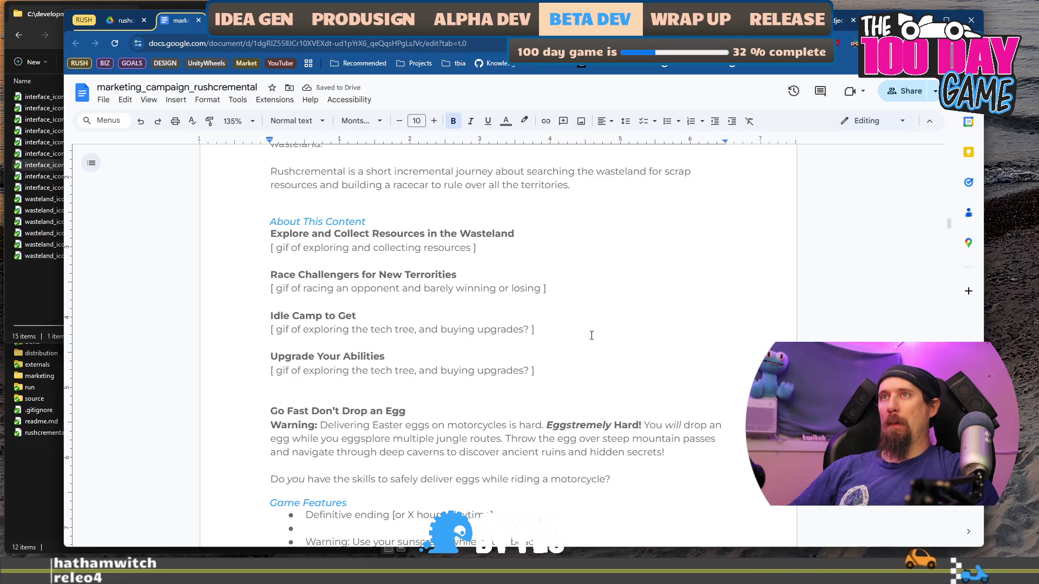
key("BackSpace")
key("BackSpace")
key("BackSpace")
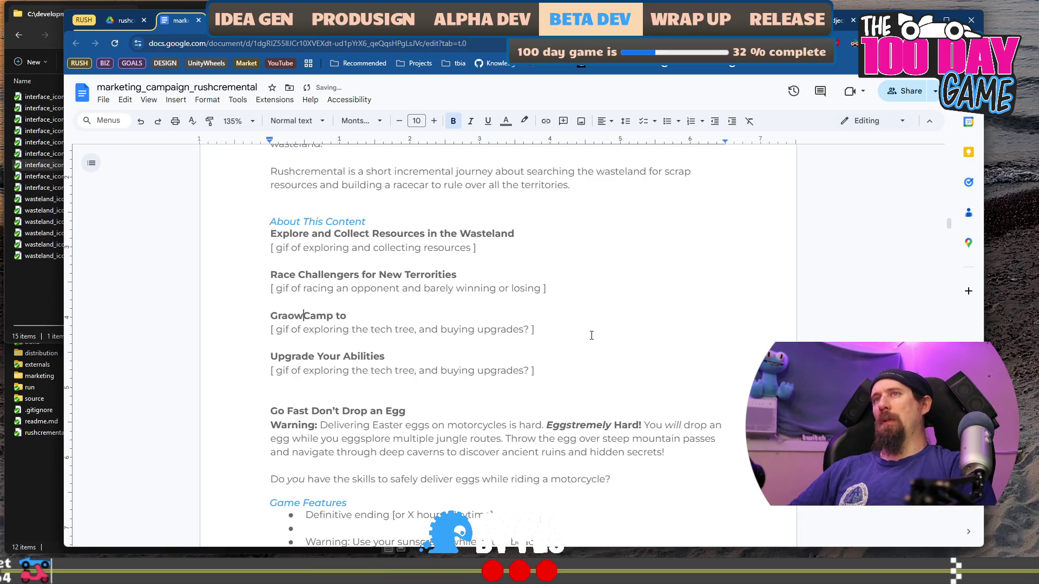
type("ow Your")
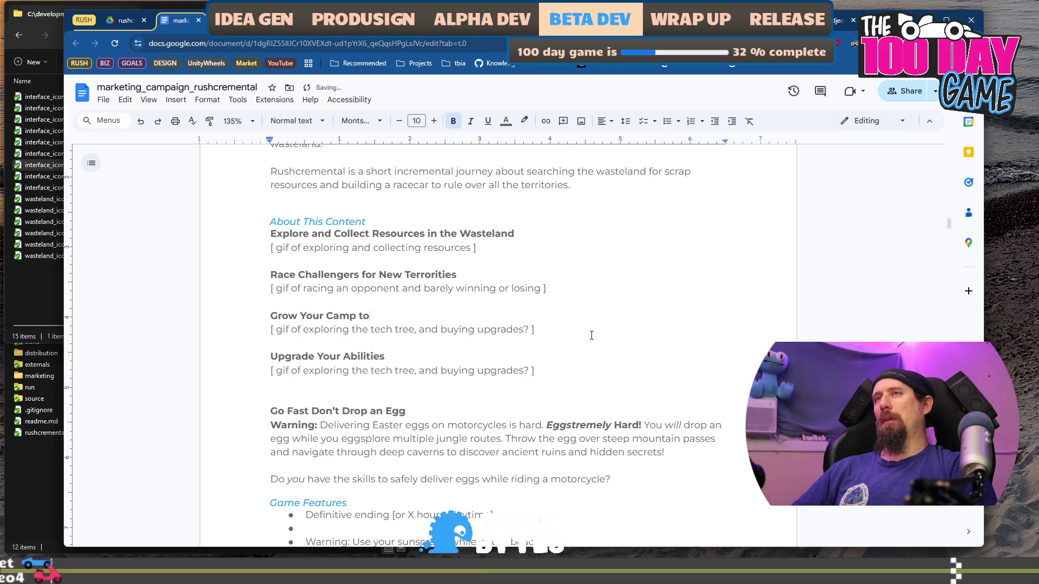
key("BackSpace")
key("BackSpace")
key("BackSpace")
type("Com")
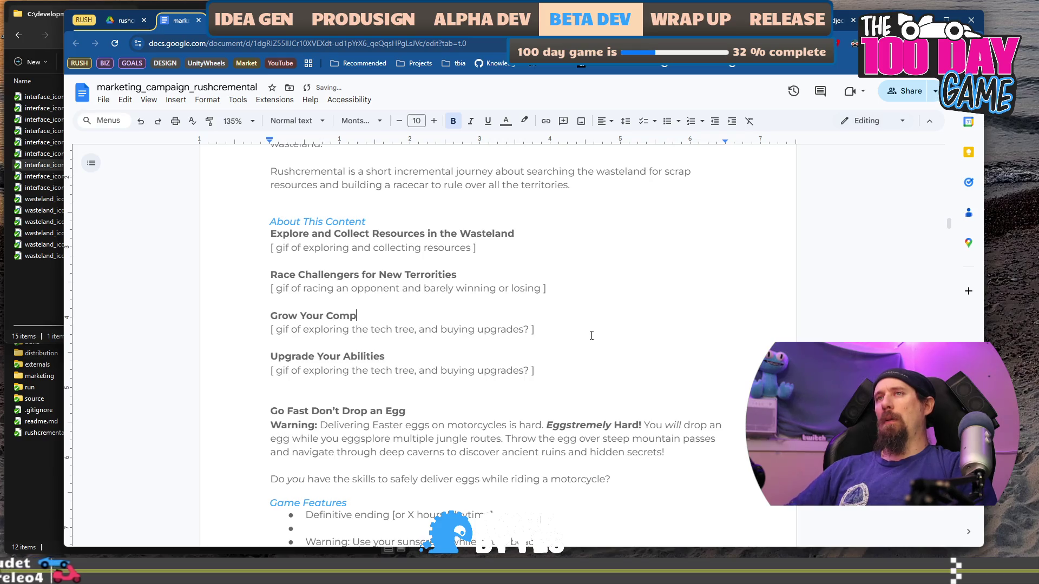
type("munity Camp to ")
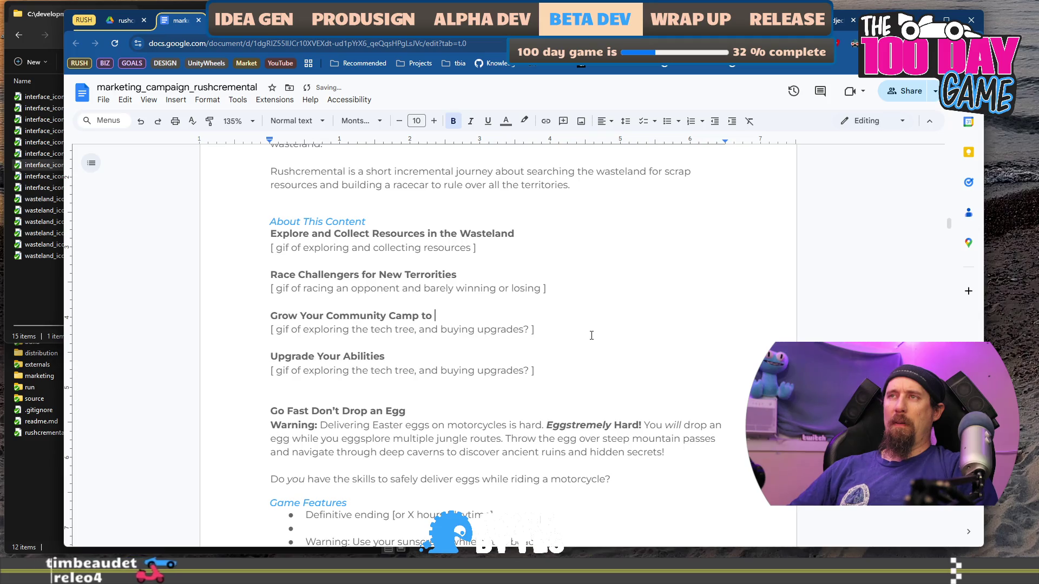
type("Gain")
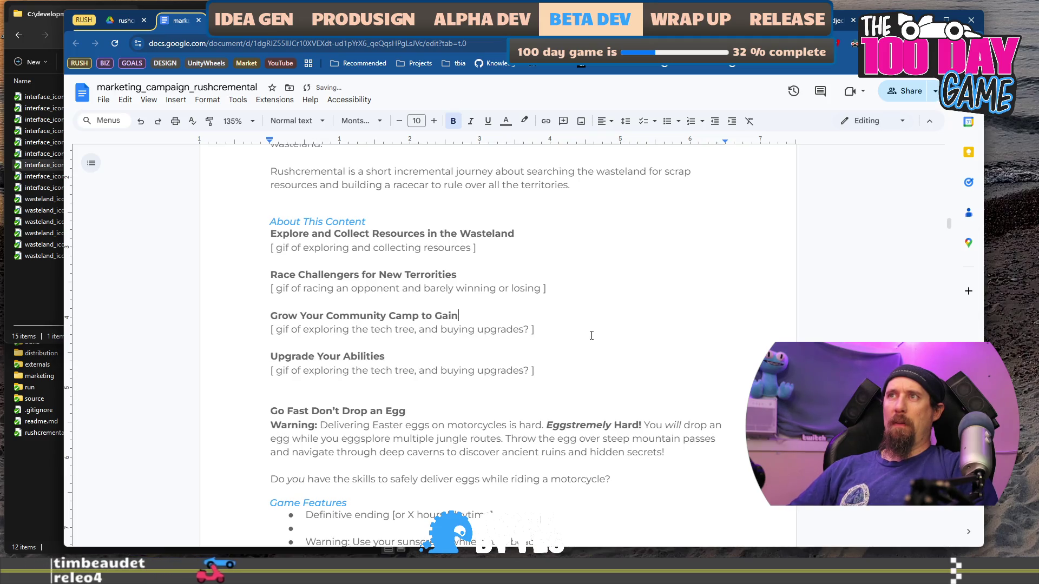
key("ctrl+BackSpace")
key("ctrl+BackSpace")
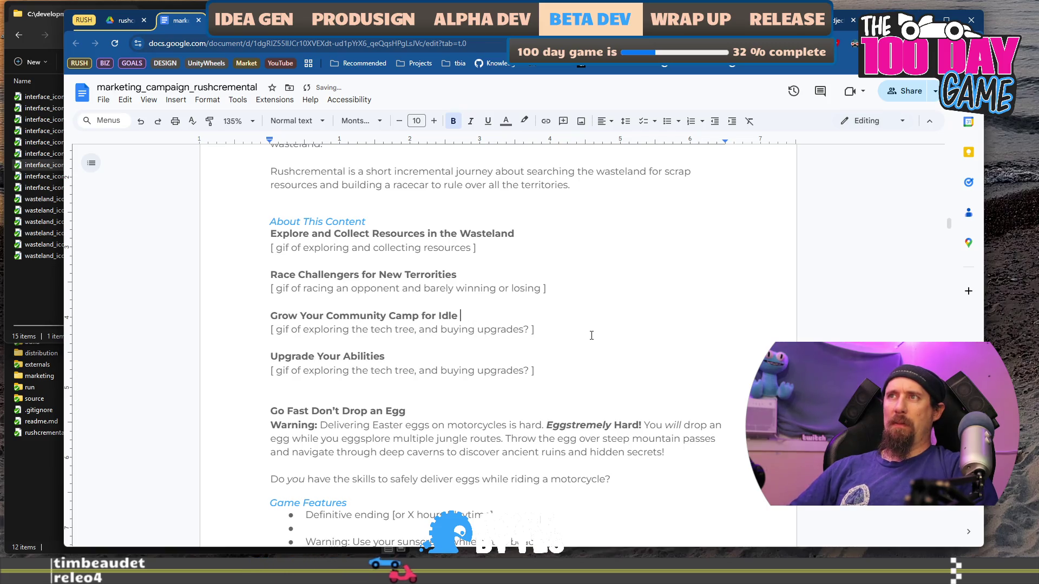
type("Resource")
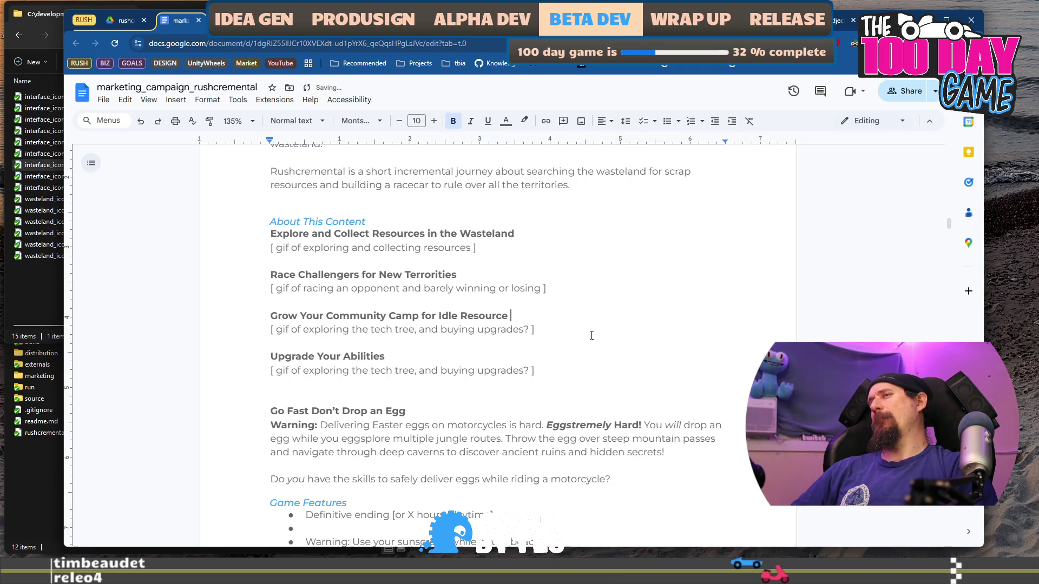
key("ctrl+BackSpace")
type("COll")
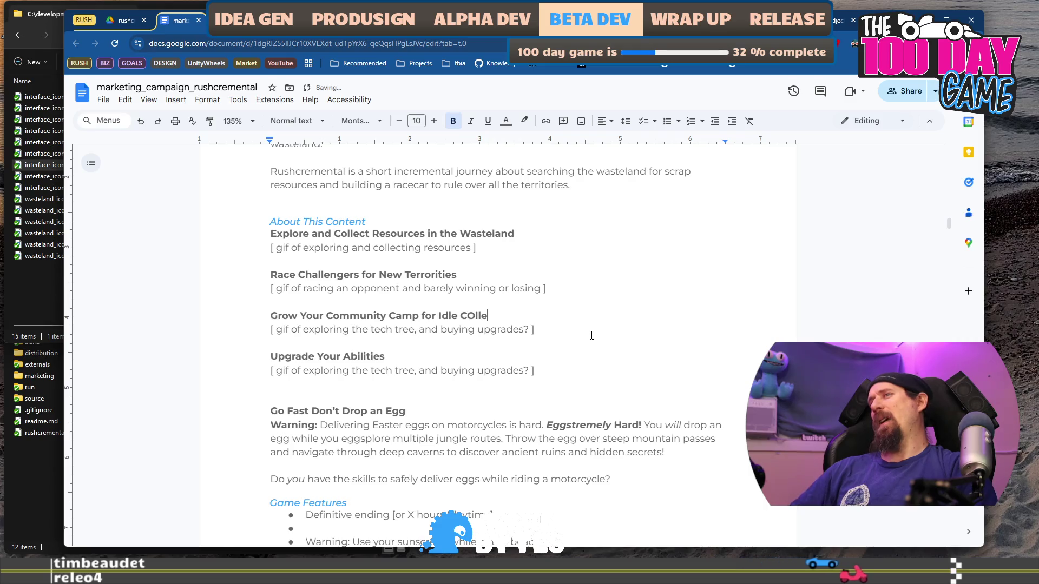
key("ctrl+BackSpace")
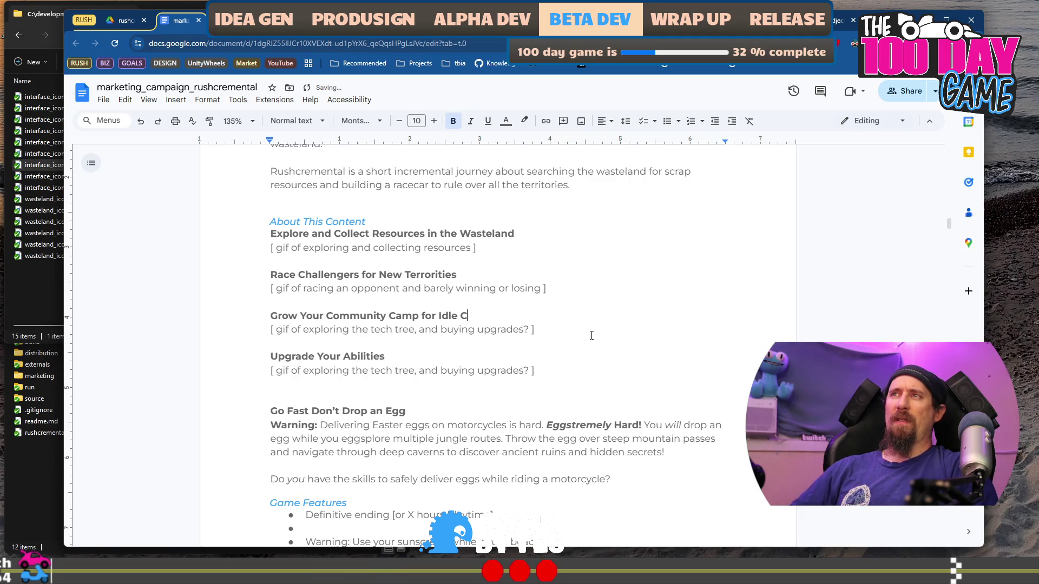
type("oll")
key("BackSpace")
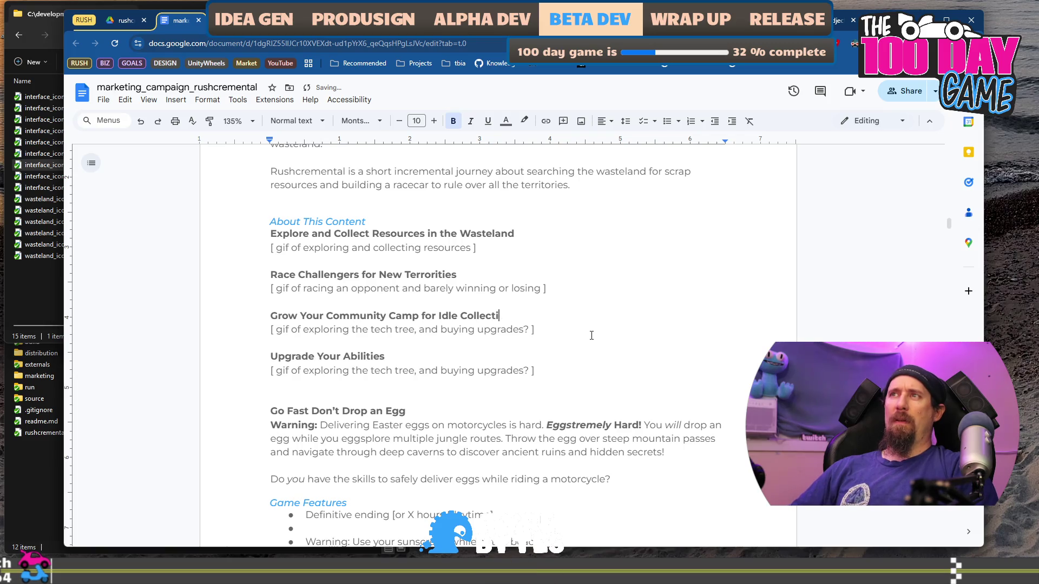
Rewrite the gif placeholder beneath it as 'gif of pickup truck dropping off resources at camp'.
key("Right")
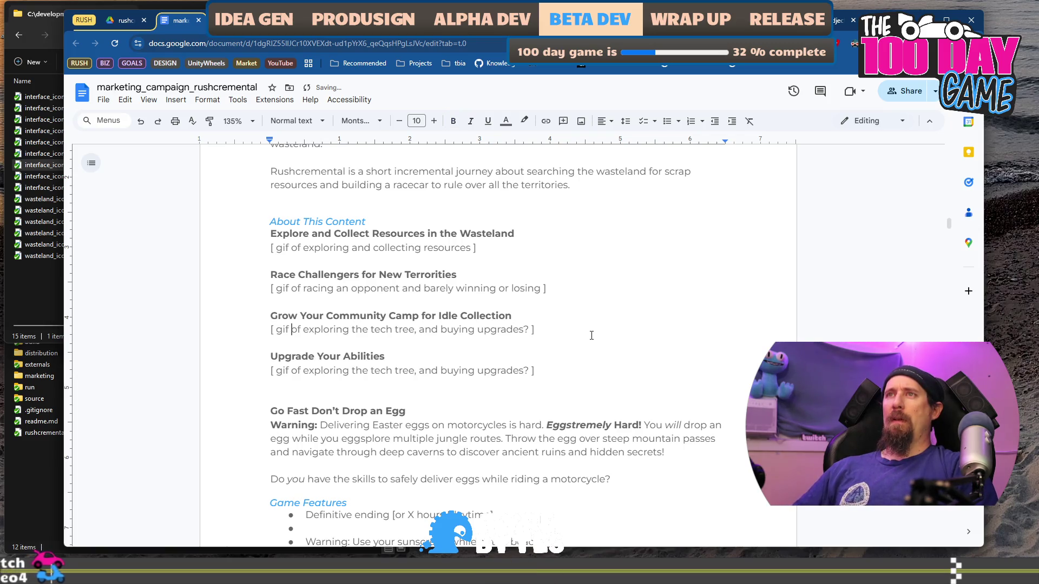
key("shift+End")
key("shift+Left")
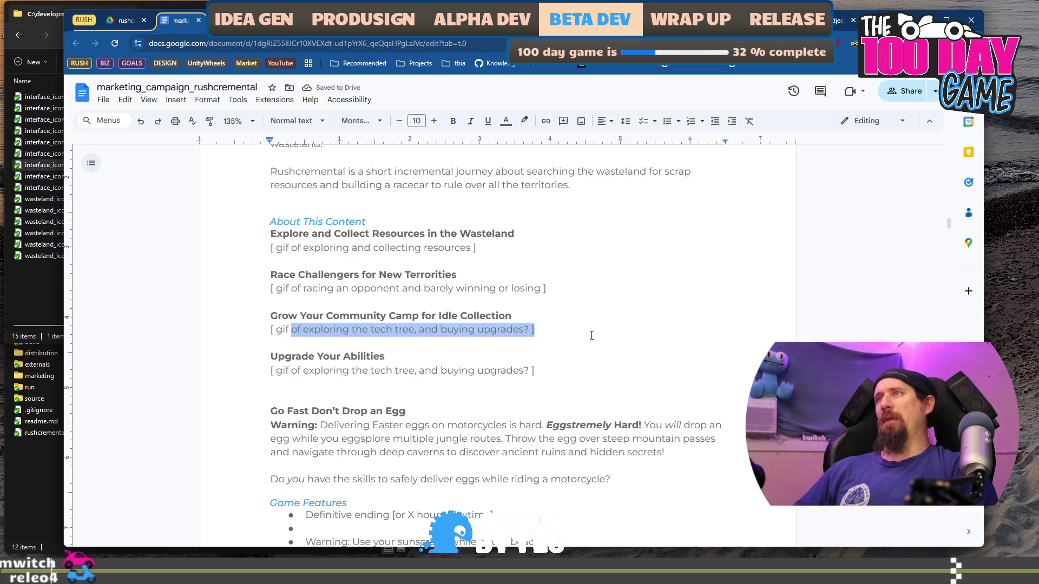
type("of pic")
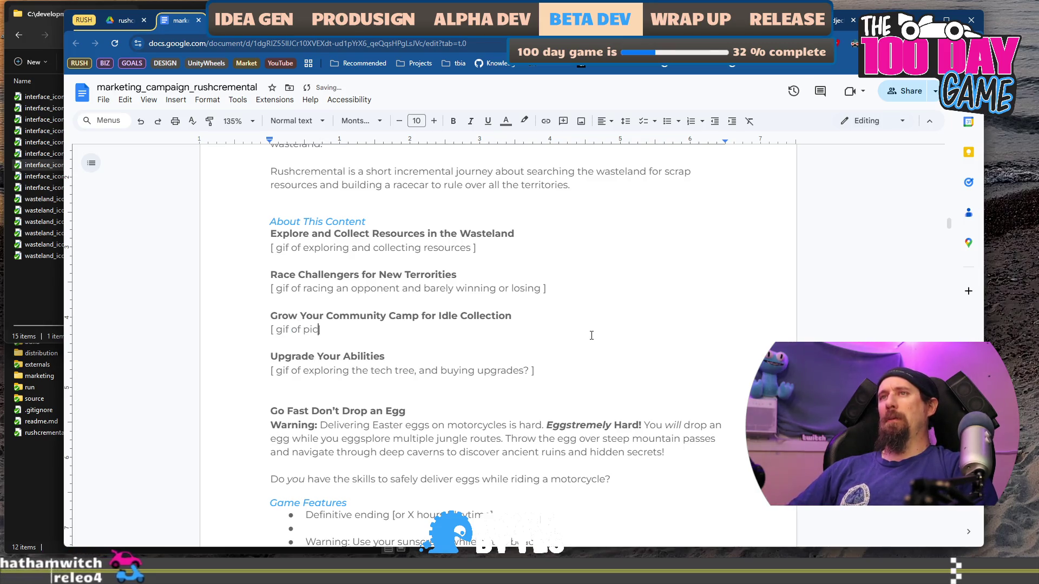
type("kup trcu")
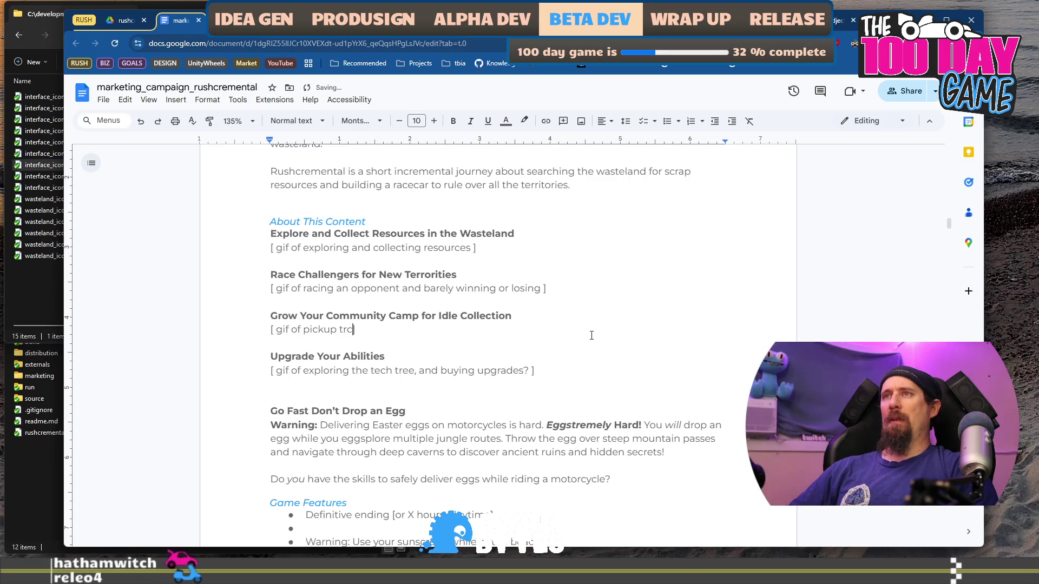
key("BackSpace")
key("BackSpace")
type("uck dropping off the resources ]")
key("ctrl+Left")
key("ctrl+Left")
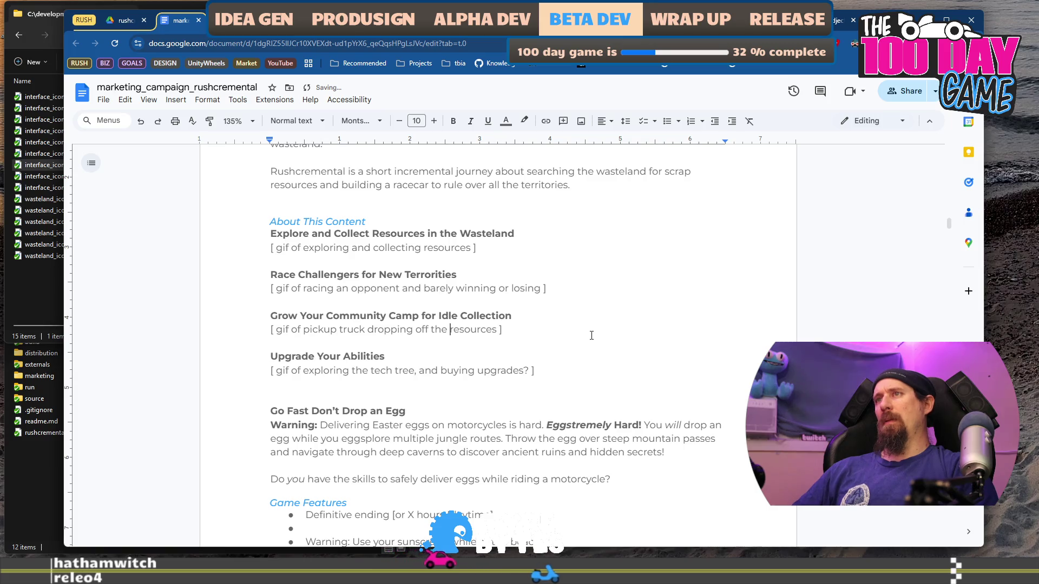
key("ctrl+BackSpace")
key("End")
key("BackSpace")
key("BackSpace")
type("at camp ]")
key("Down")
key("Down")
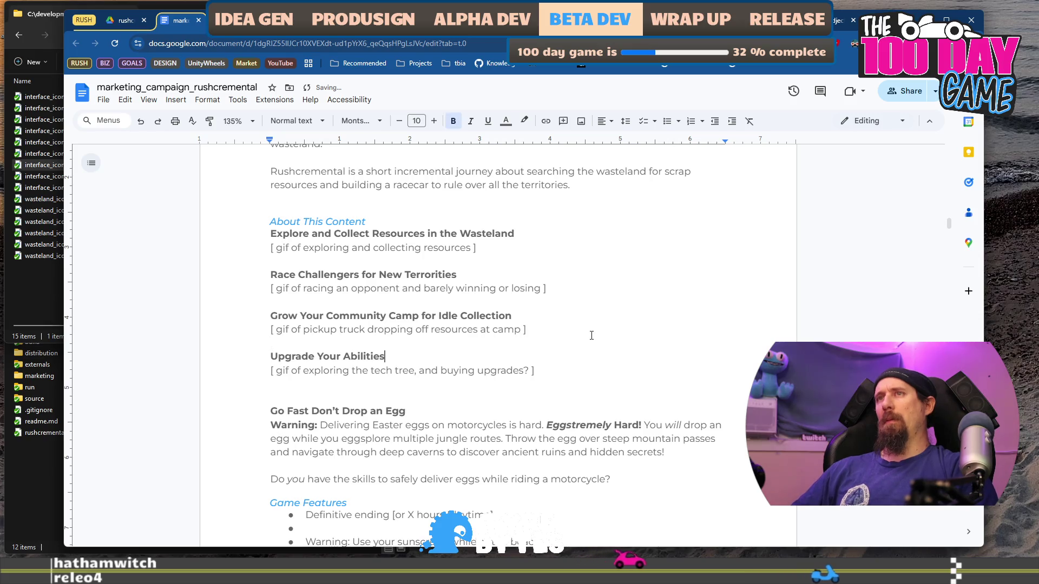
key("Down")
key("Down")
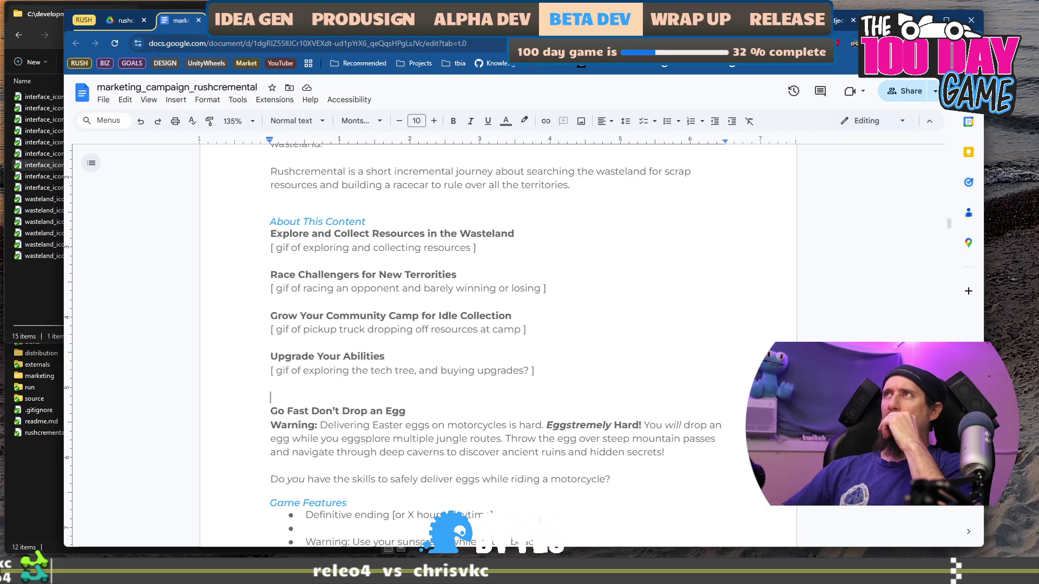
key("ctrl+Tab")
key("ctrl+Tab")
key("ctrl+Tab")
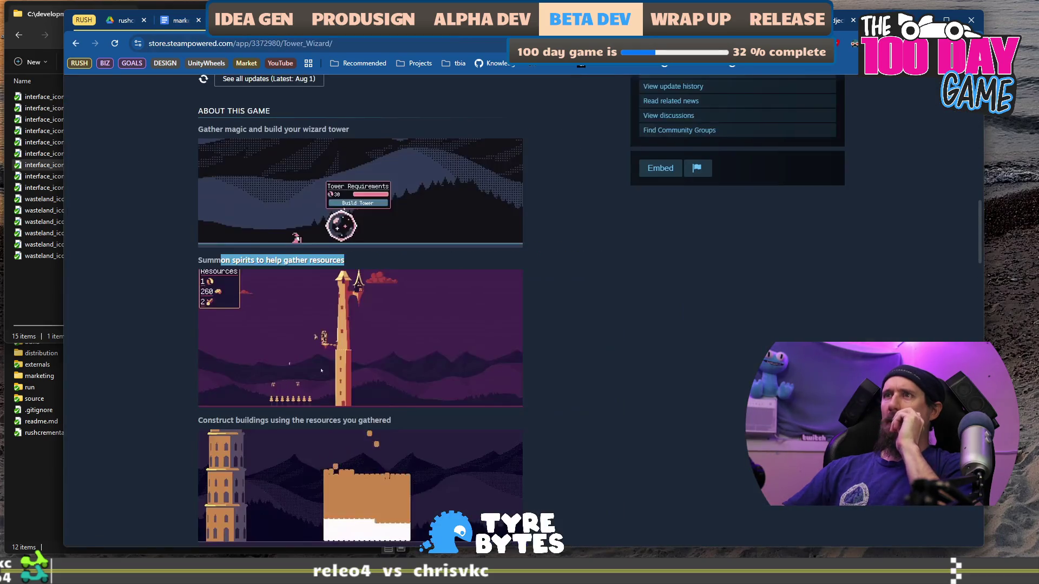
Inspect the first About This Game GIF in DevTools, then start a search in a new tab.
scroll(631, 324, "up", 4)
scroll(631, 325, "down", 2)
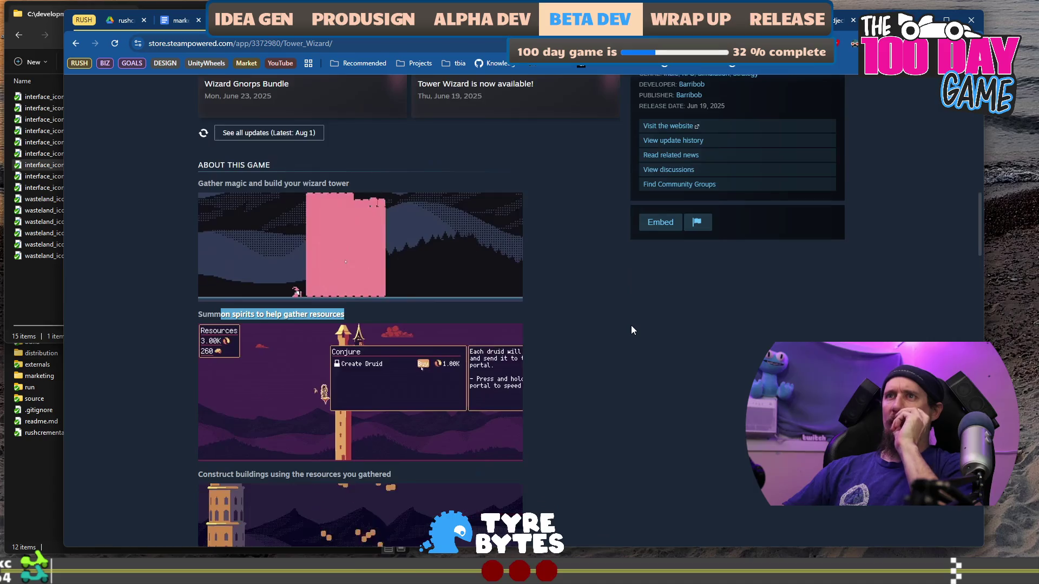
right_click(483, 240)
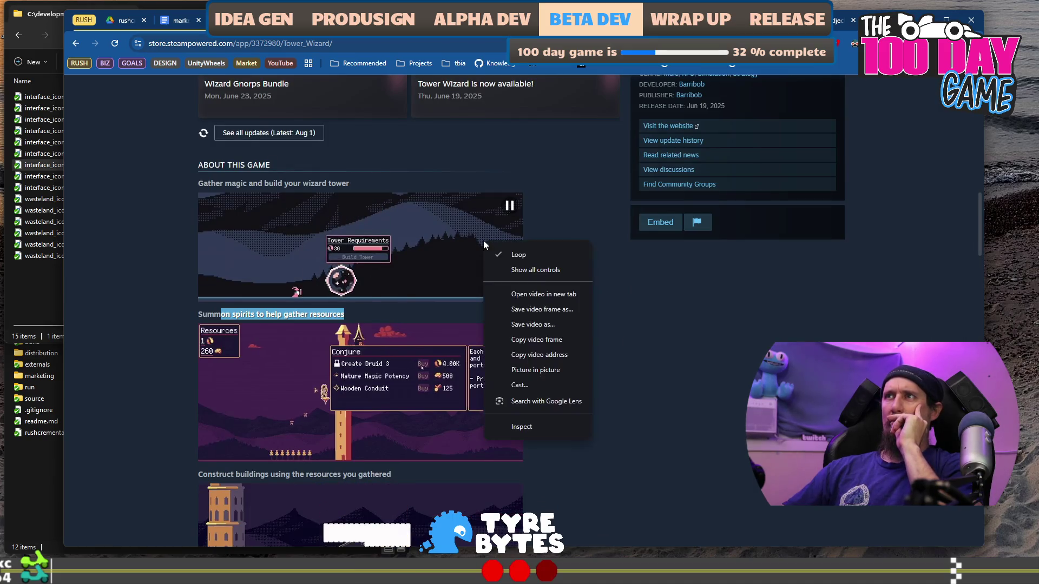
left_click(559, 423)
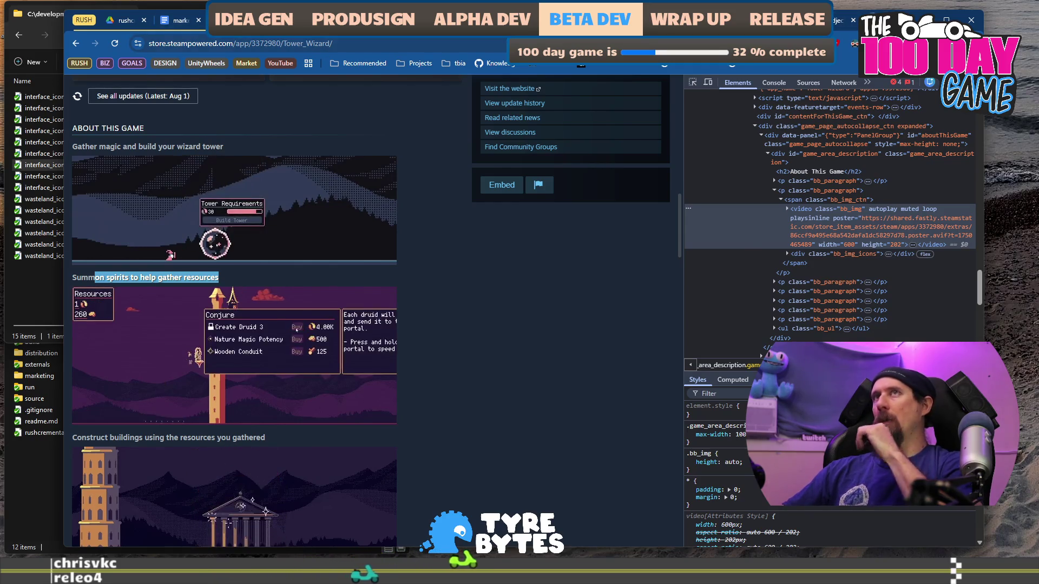
key("ctrl+t")
type("whast i")
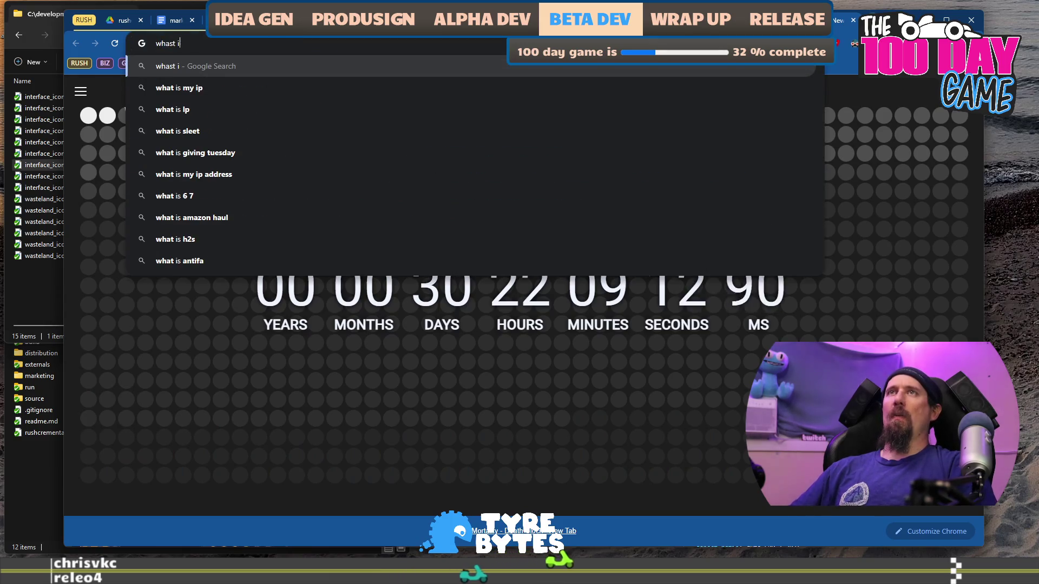
Search 'what is the width of the new steam page' and read the Reddit result.
key("BackSpace")
key("BackSpace")
key("BackSpace")
key("BackSpace")
type("t is th")
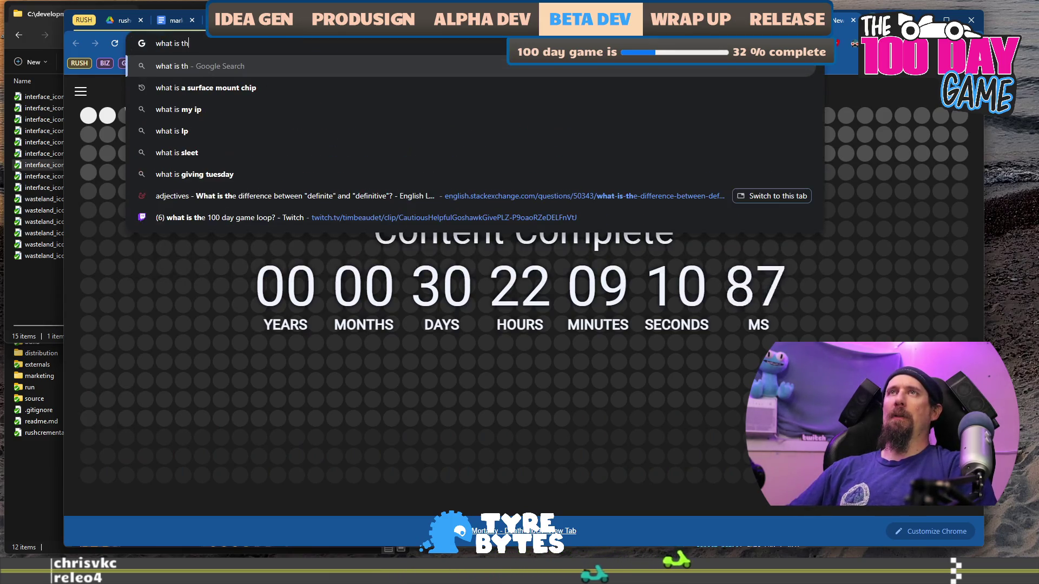
type("e width of the new ste")
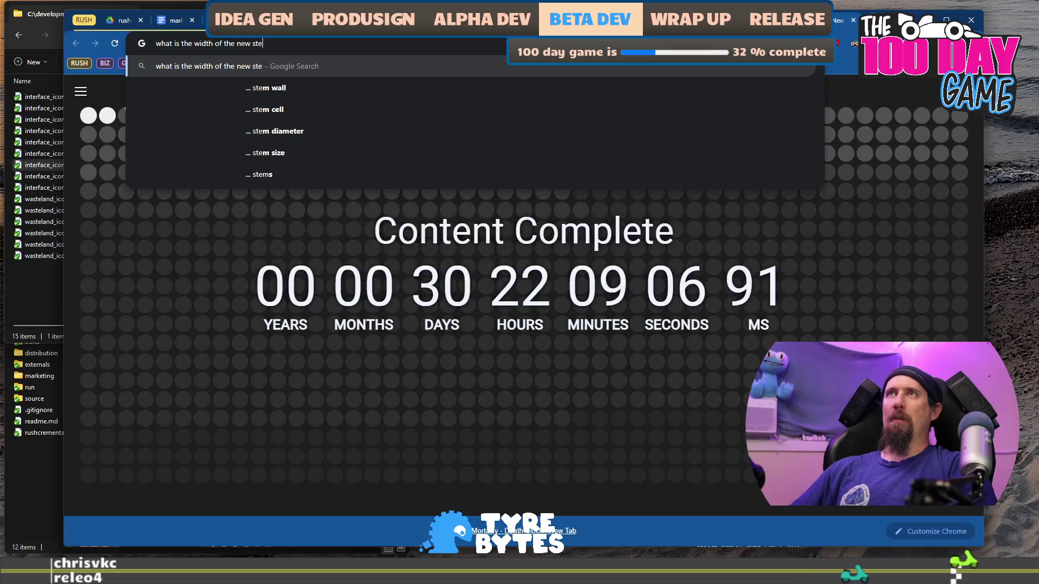
type("am page")
key("Return")
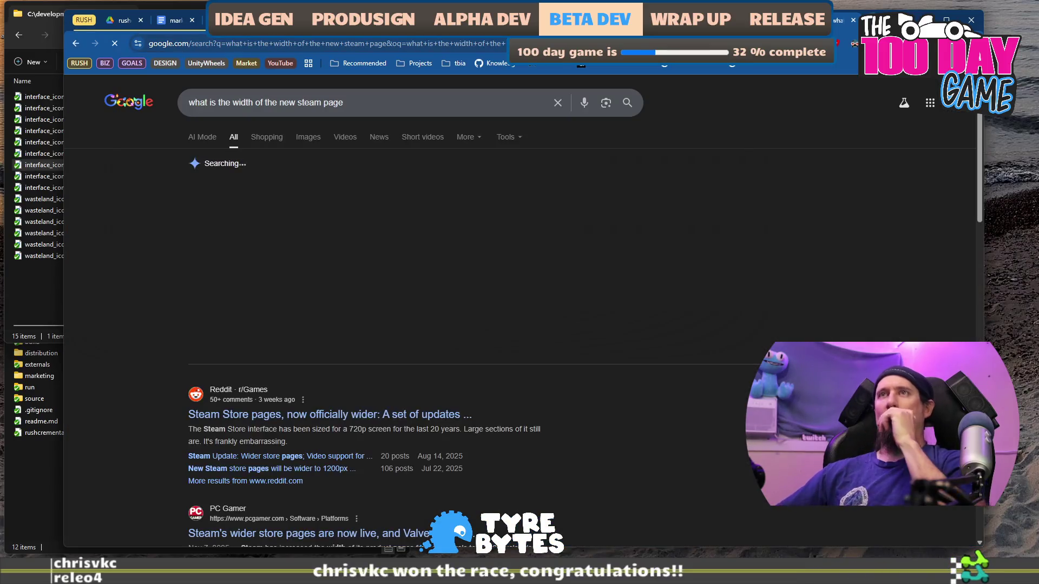
left_click(346, 482)
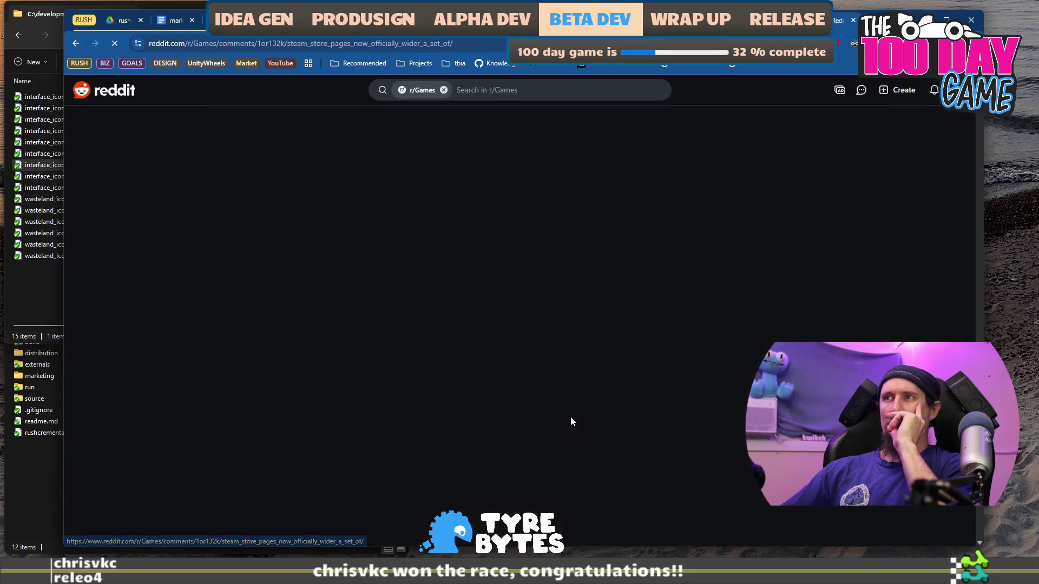
scroll(570, 422, "down", 5)
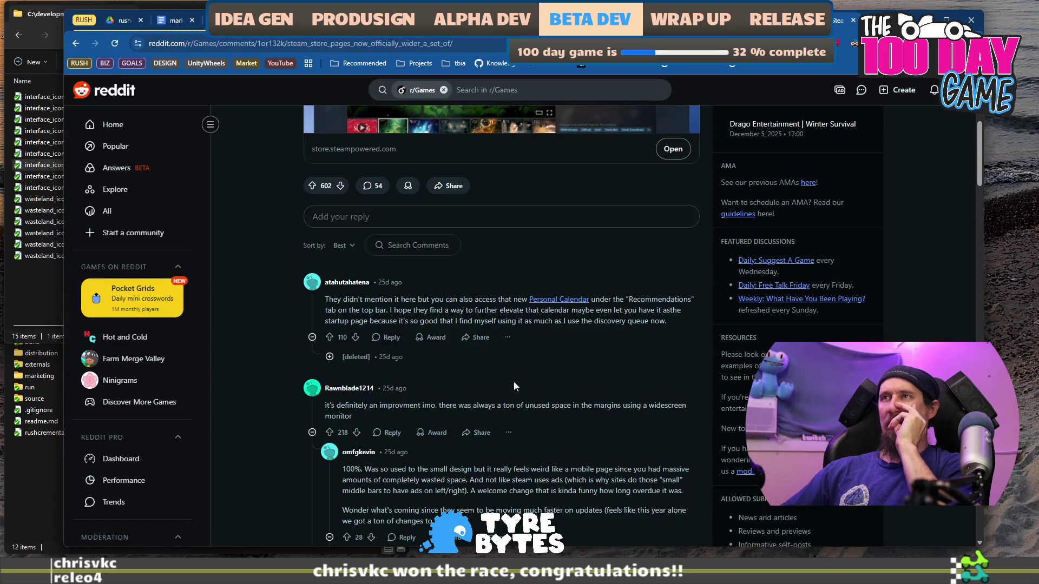
scroll(421, 343, "up", 5)
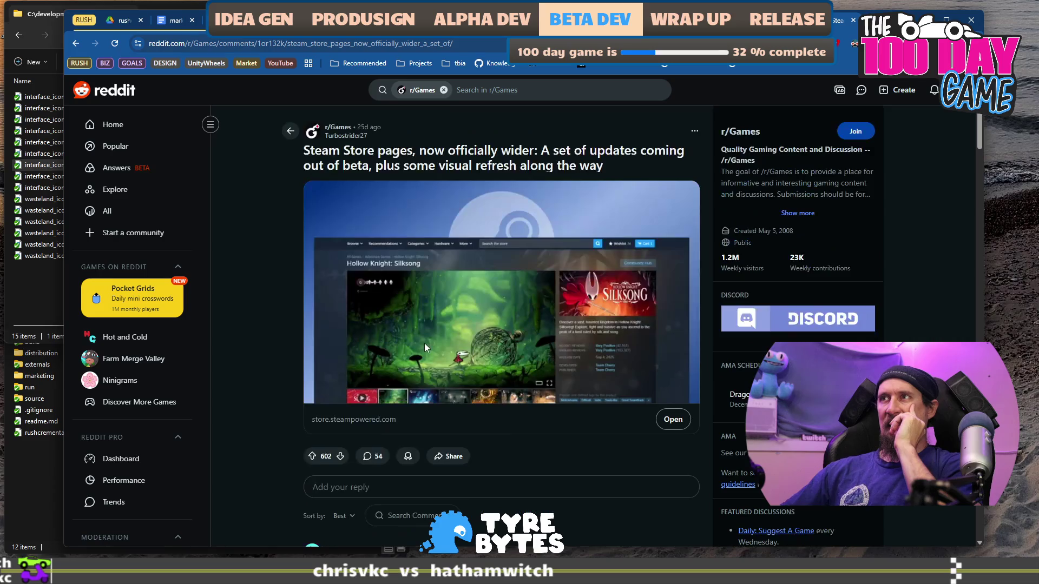
scroll(426, 349, "down", 10)
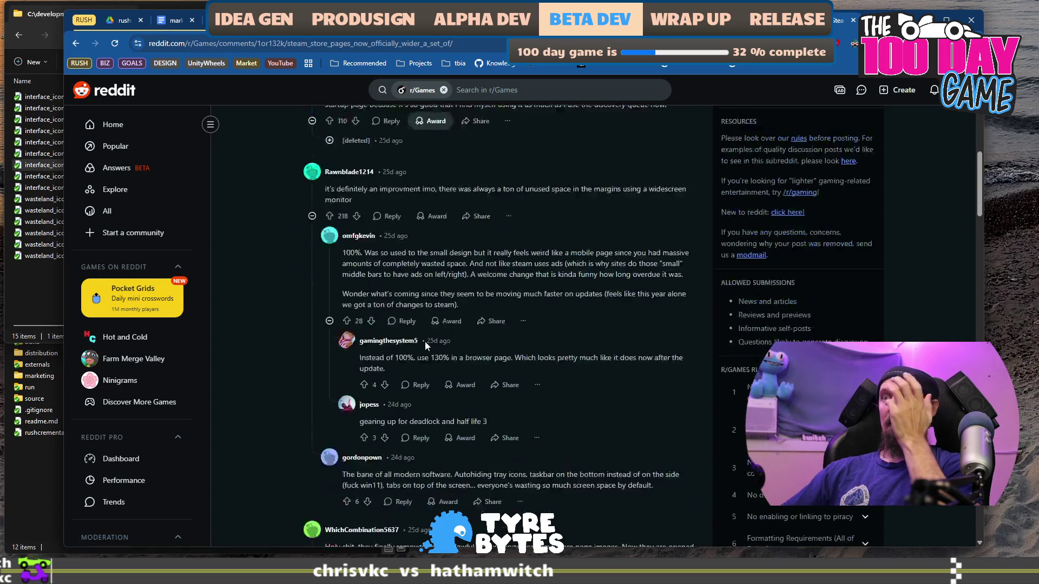
Back on the results showing 1200 pixels, open the Steam wider store pages announcement.
left_click(79, 46)
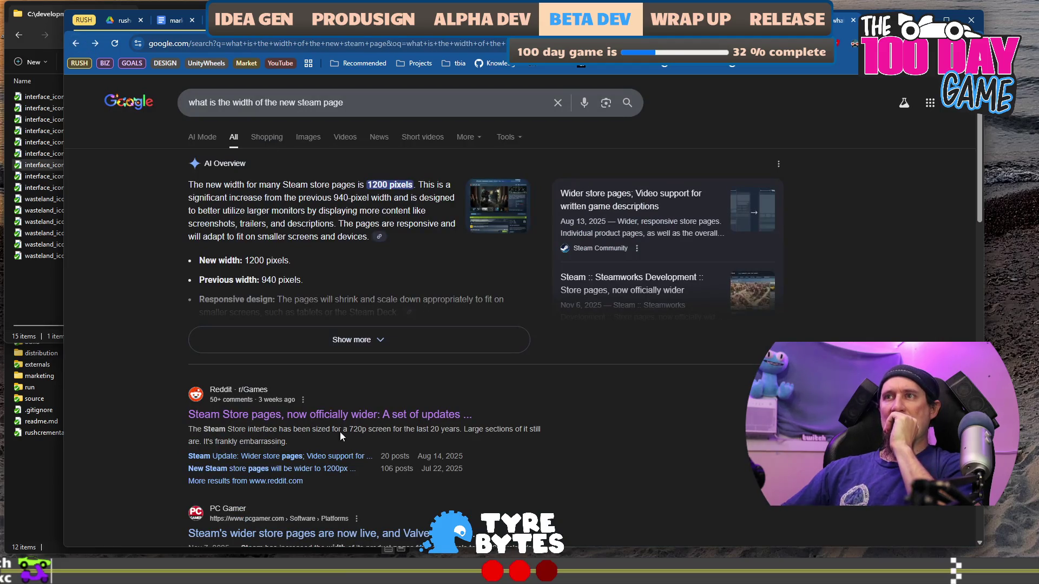
left_click(431, 431)
scroll(431, 431, "down", 4)
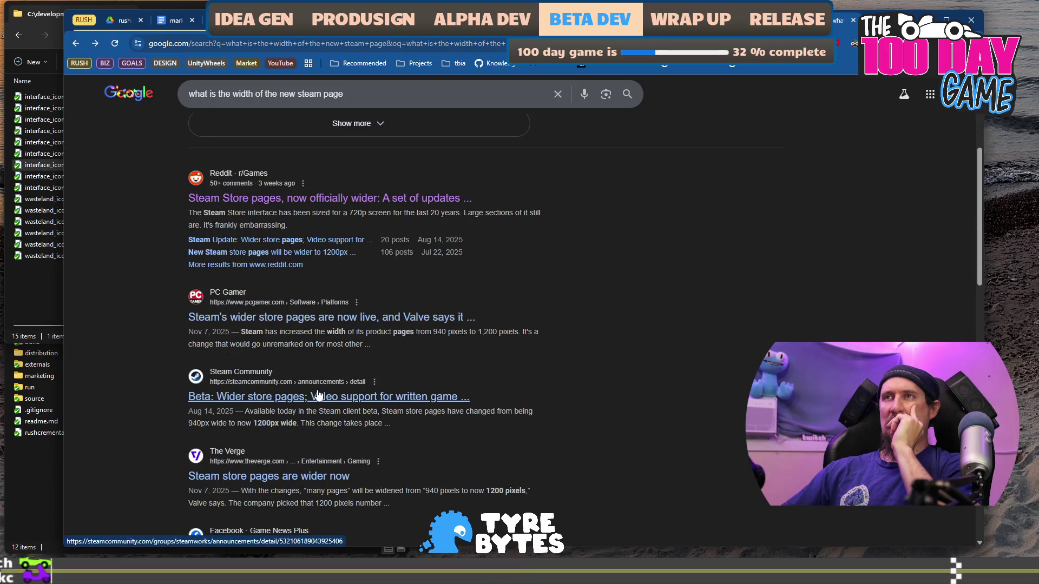
left_click(319, 396)
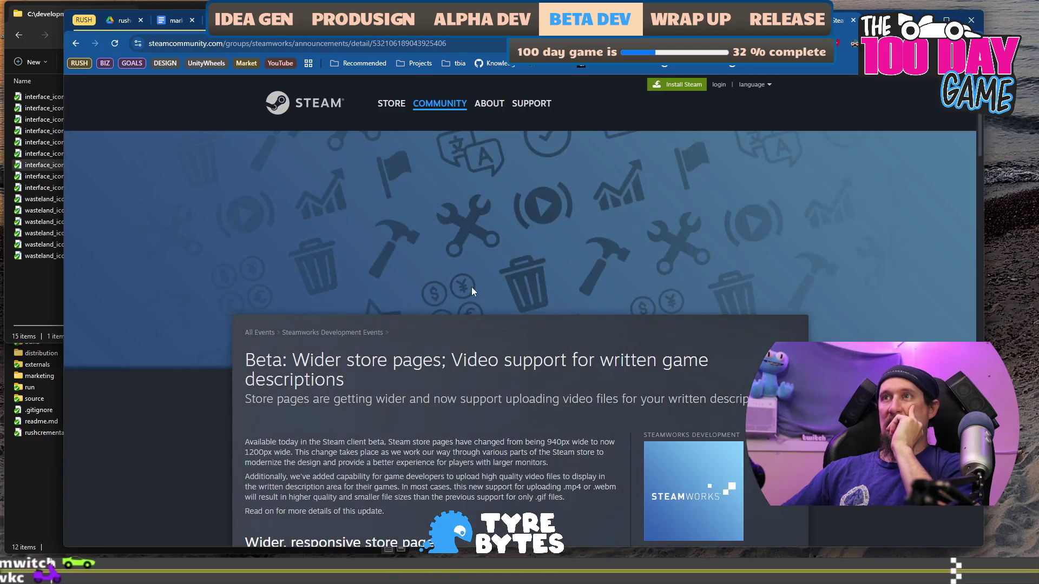
Highlight the announcement's 780px column and 2x resolution (1560px wide) image advice.
scroll(401, 354, "down", 6)
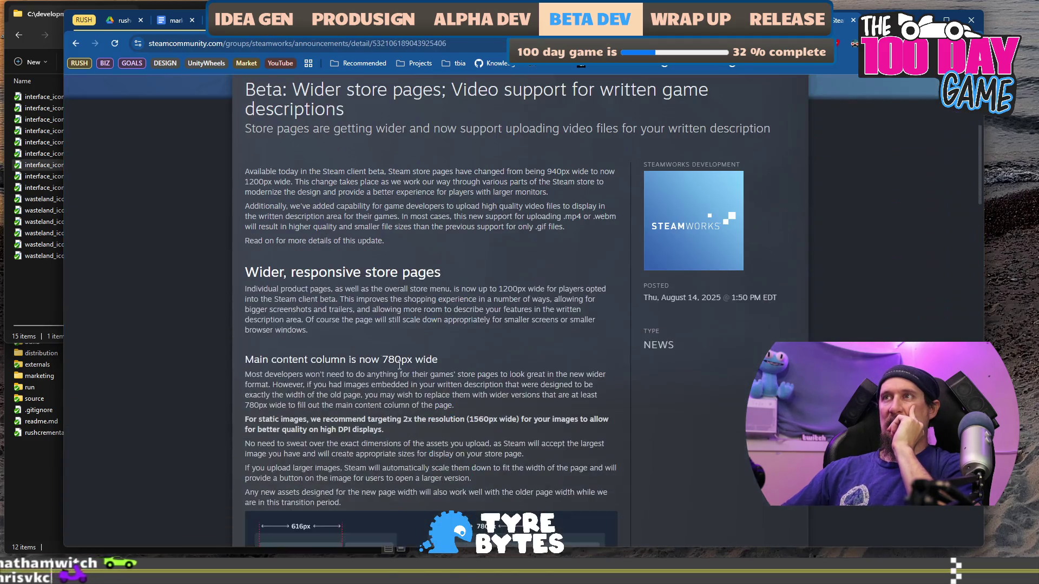
scroll(400, 354, "down", 1)
left_click_drag(345, 180, 508, 201)
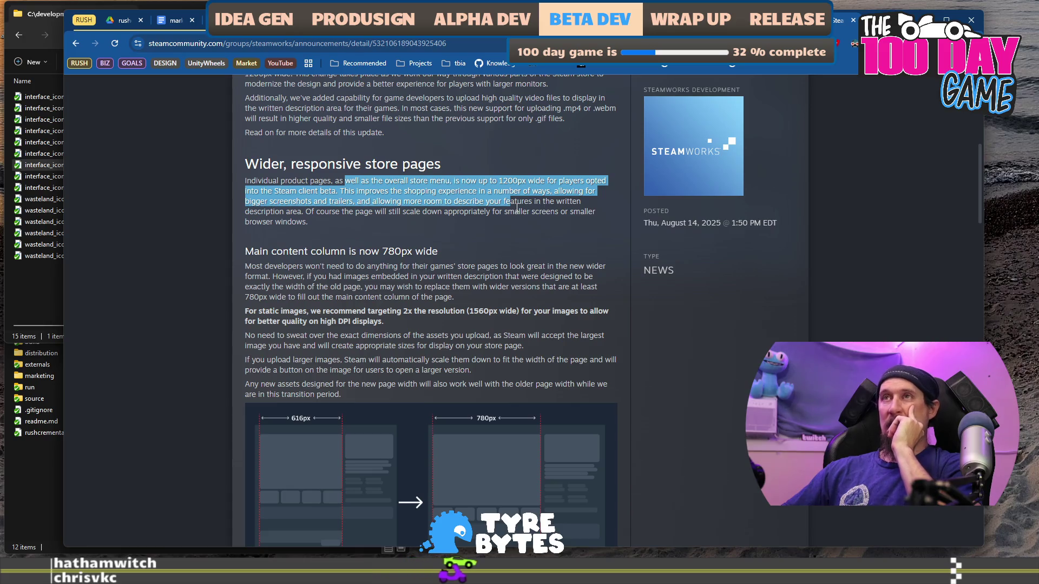
scroll(495, 206, "down", 2)
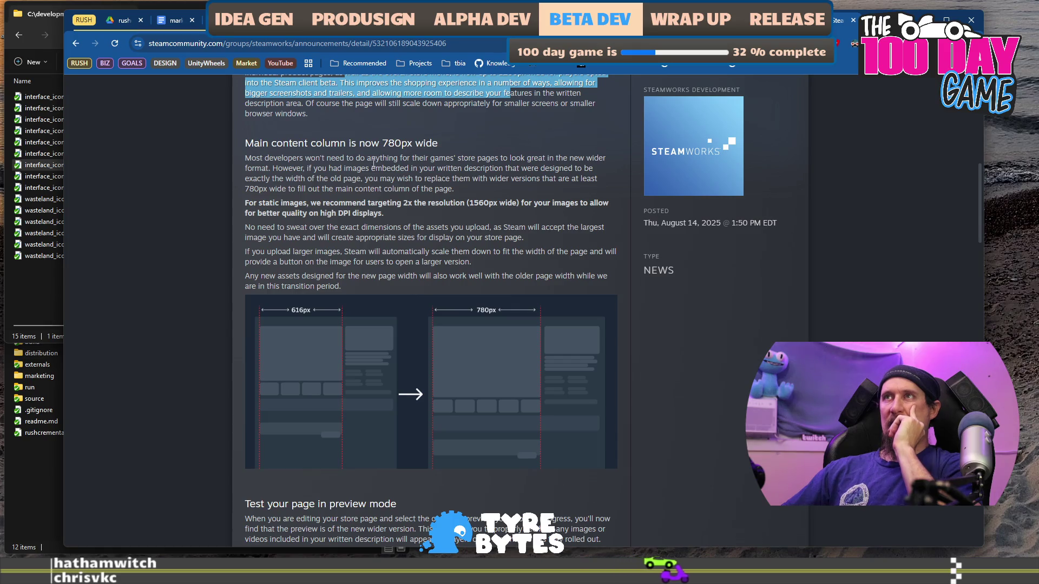
left_click_drag(372, 158, 450, 179)
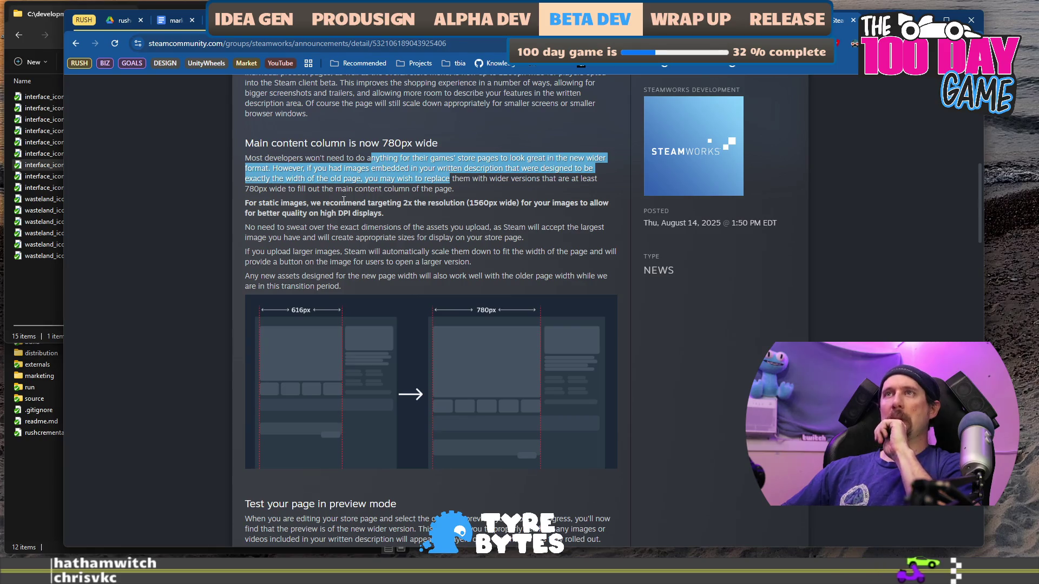
left_click_drag(281, 203, 395, 213)
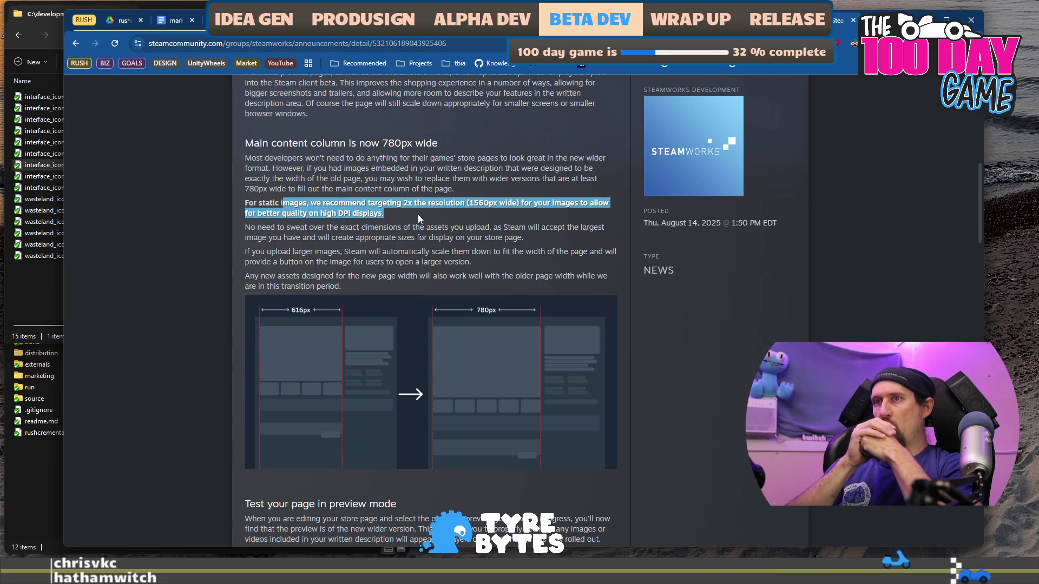
Read the rest of the announcement and return to the marketing_campaign_rushcremental doc.
scroll(417, 214, "down", 8)
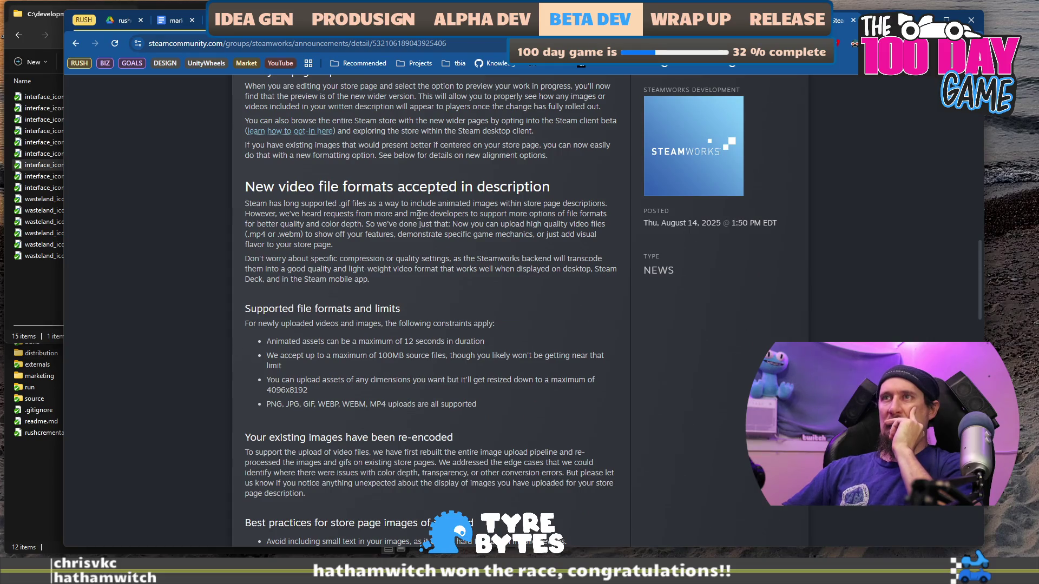
scroll(418, 215, "down", 3)
scroll(488, 319, "down", 5)
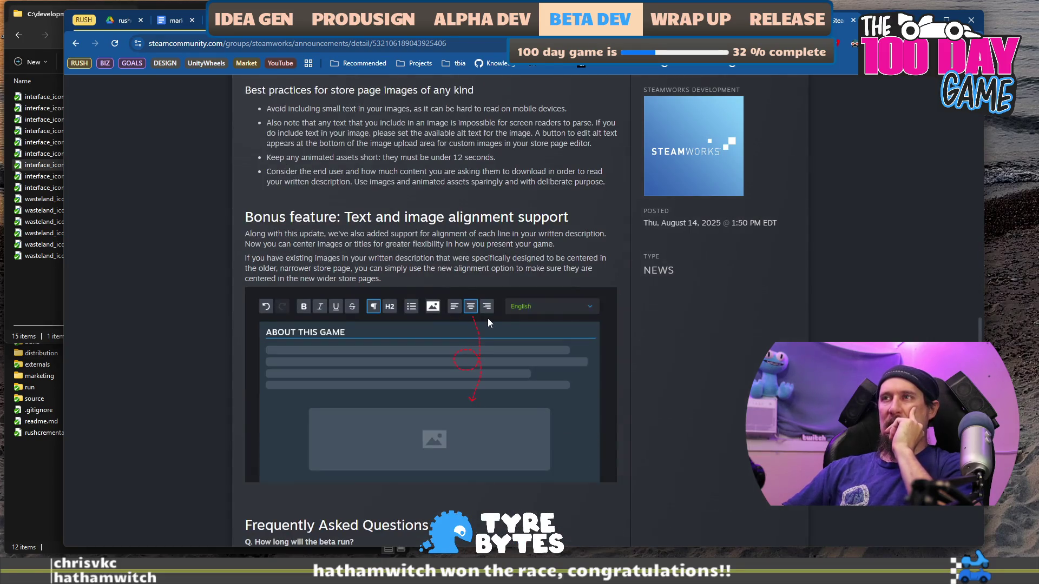
scroll(488, 323, "up", 6)
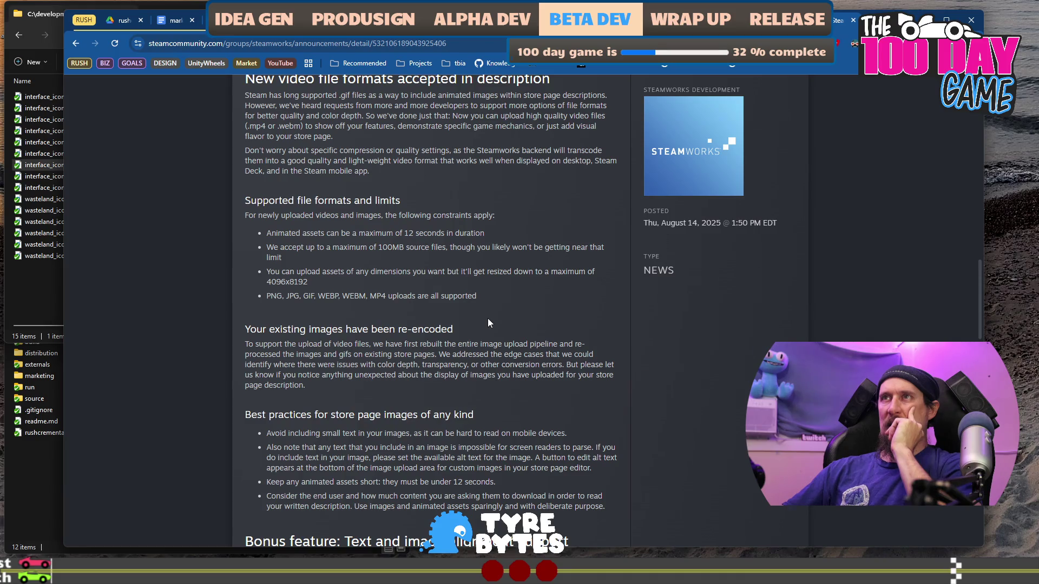
scroll(487, 322, "up", 14)
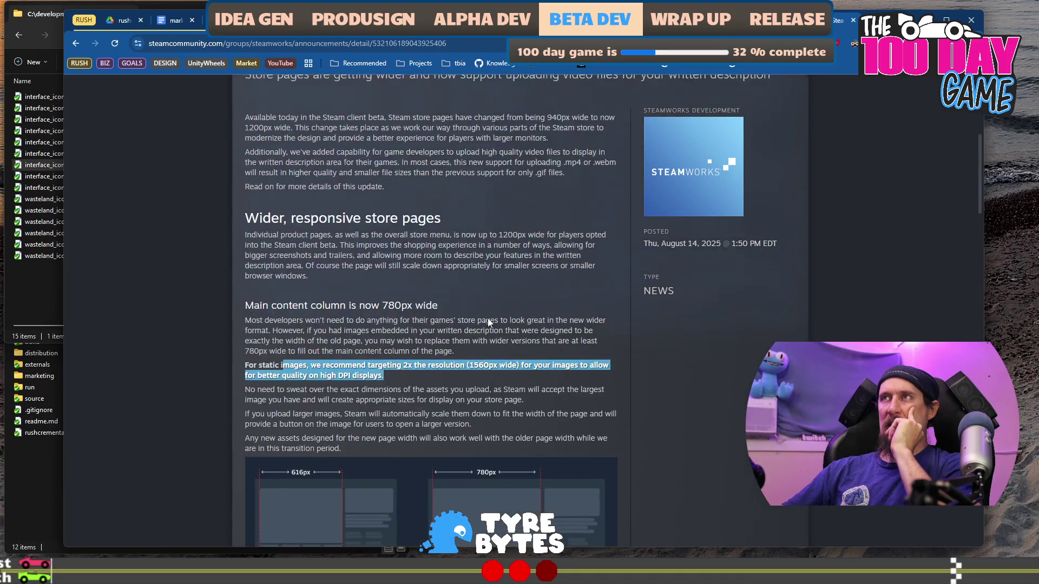
scroll(488, 318, "down", 3)
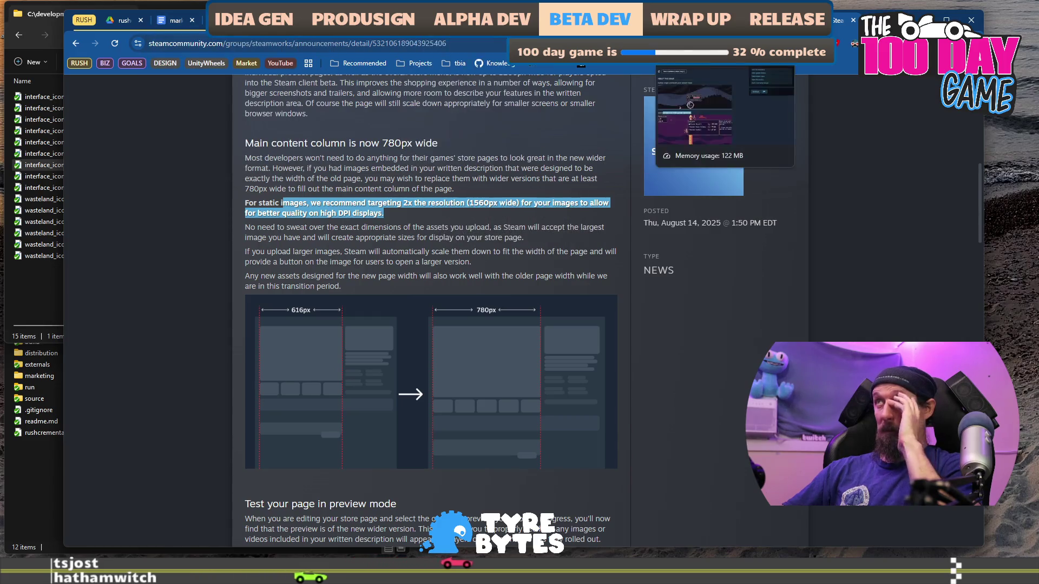
left_click(164, 21)
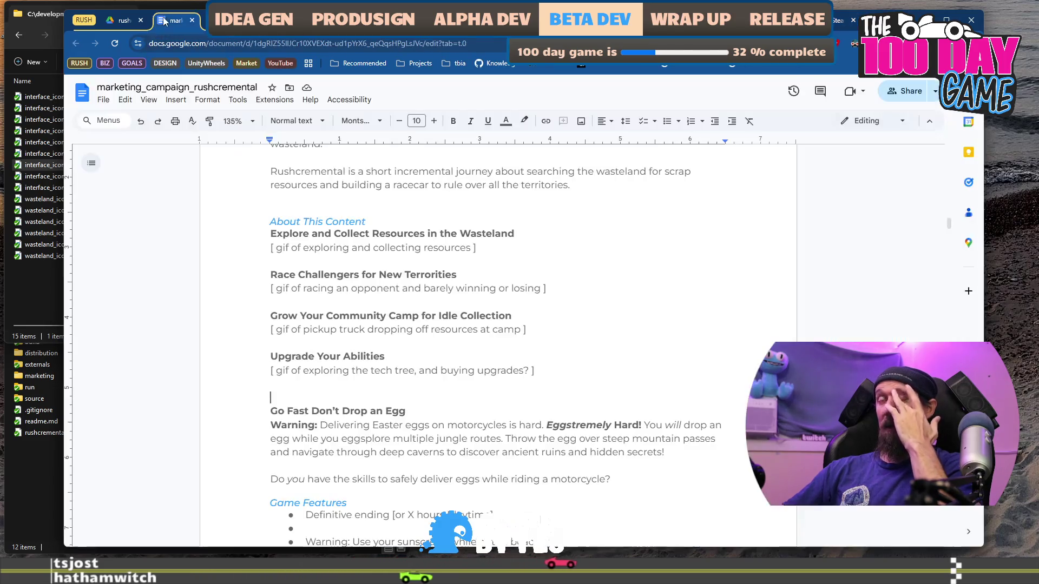
Append ', 400x1560 (this is 2x resolution for hi-dpi)' to the exploring-and-collecting resources gif line.
left_click(526, 253)
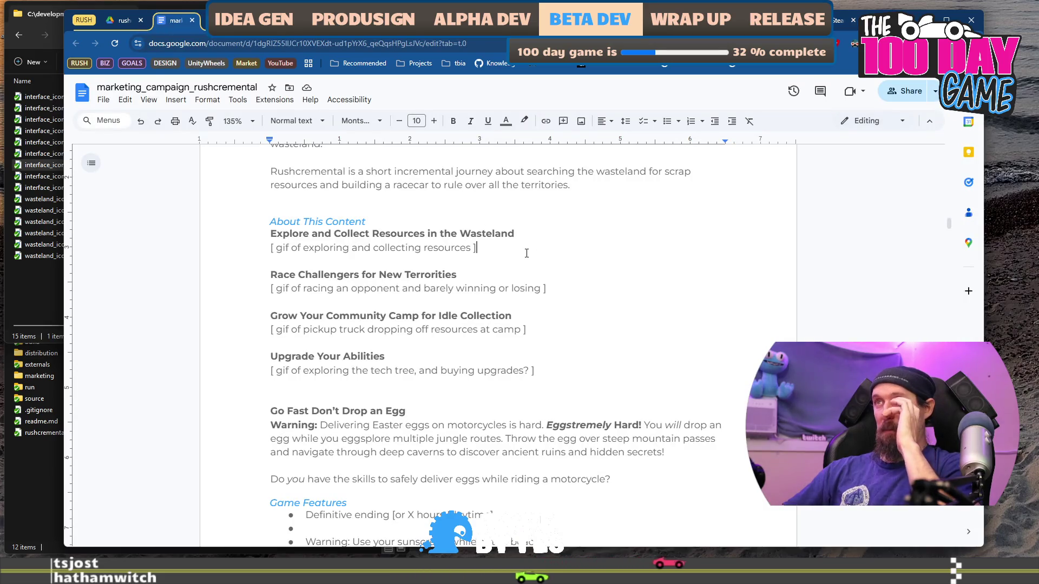
key("Left")
key("Left")
type(".")
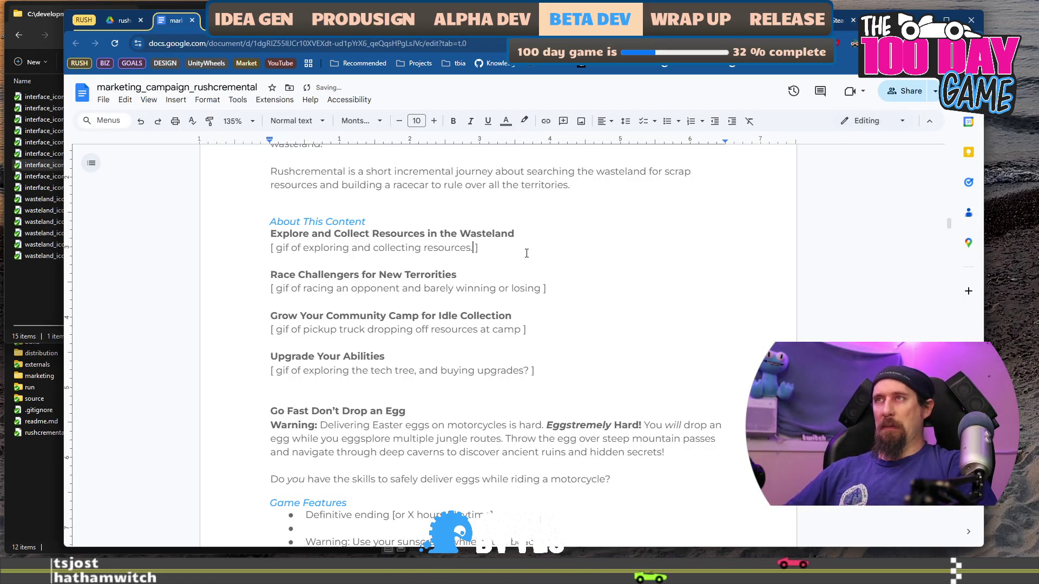
key("BackSpace")
type(", 400x1560")
key("ctrl+shift+Left")
key("Right")
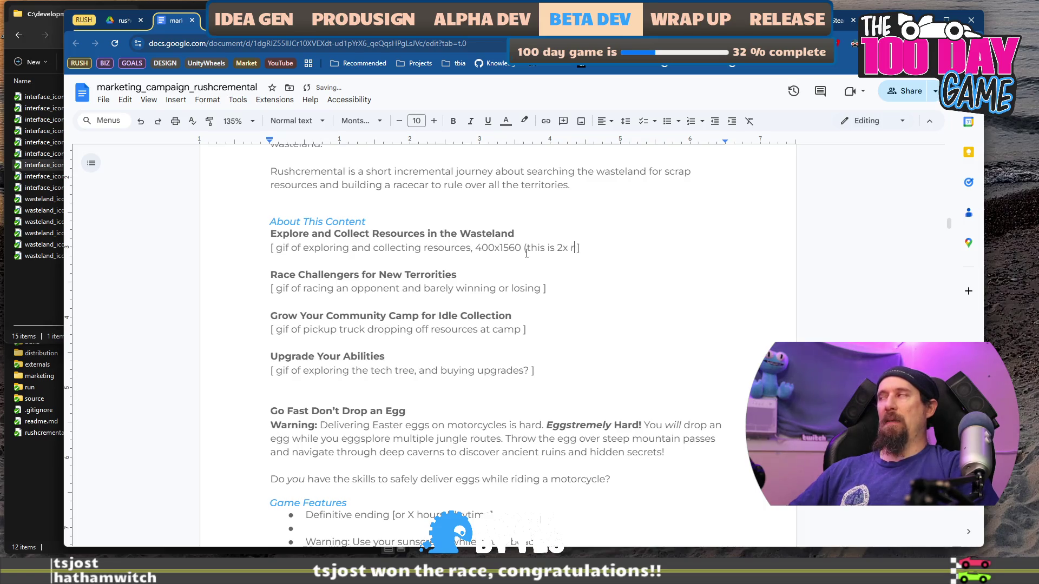
type("esolution for hi")
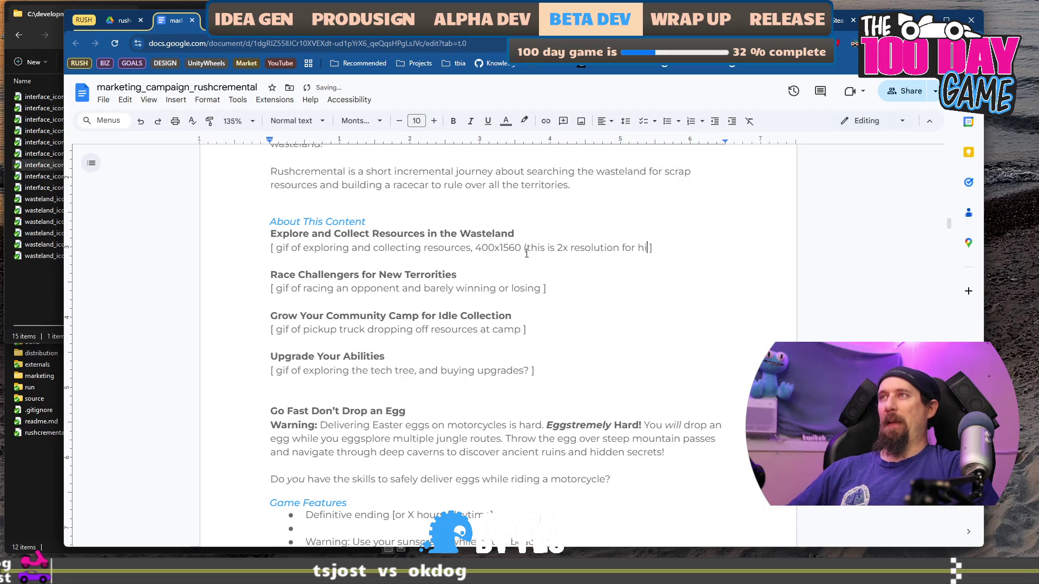
type(")")
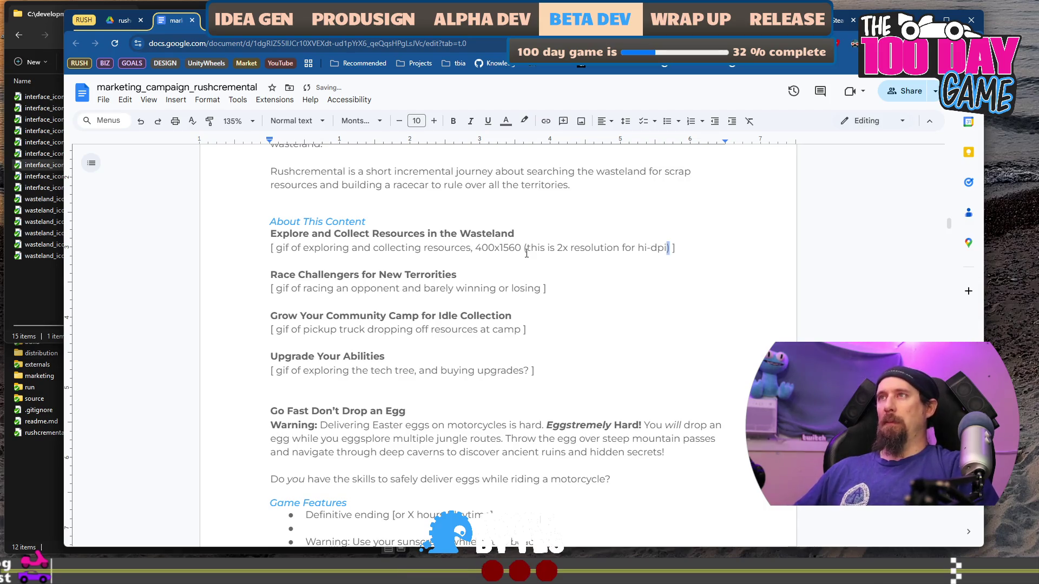
left_click(527, 252, "shift")
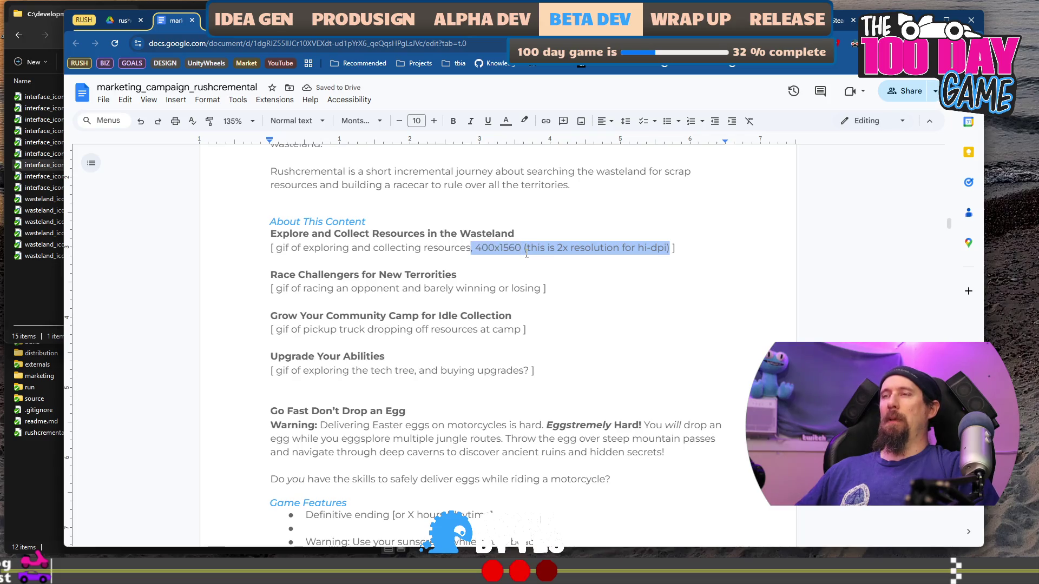
key("Down")
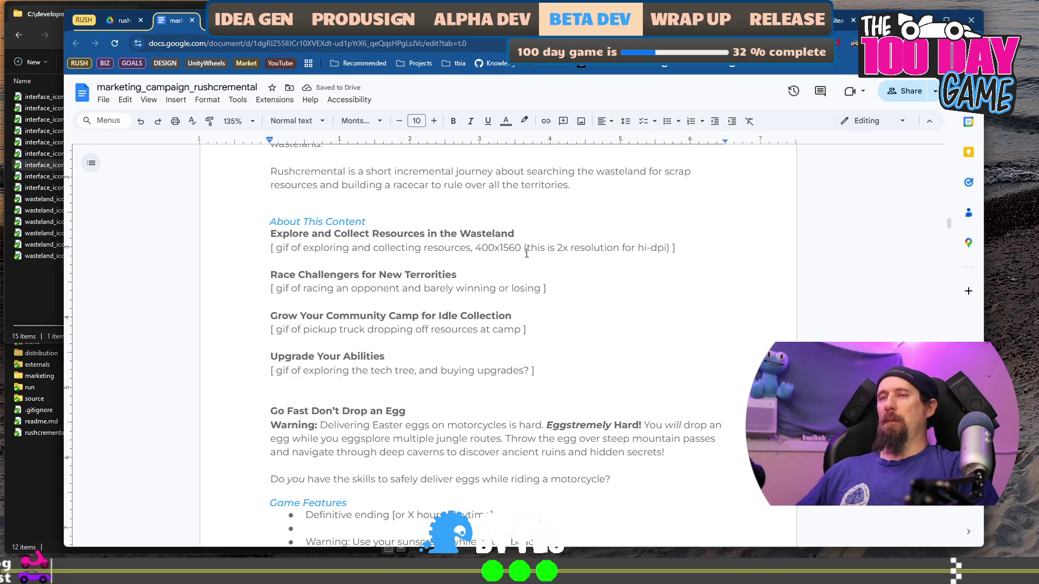
key("Down")
key("Down")
key("Down")
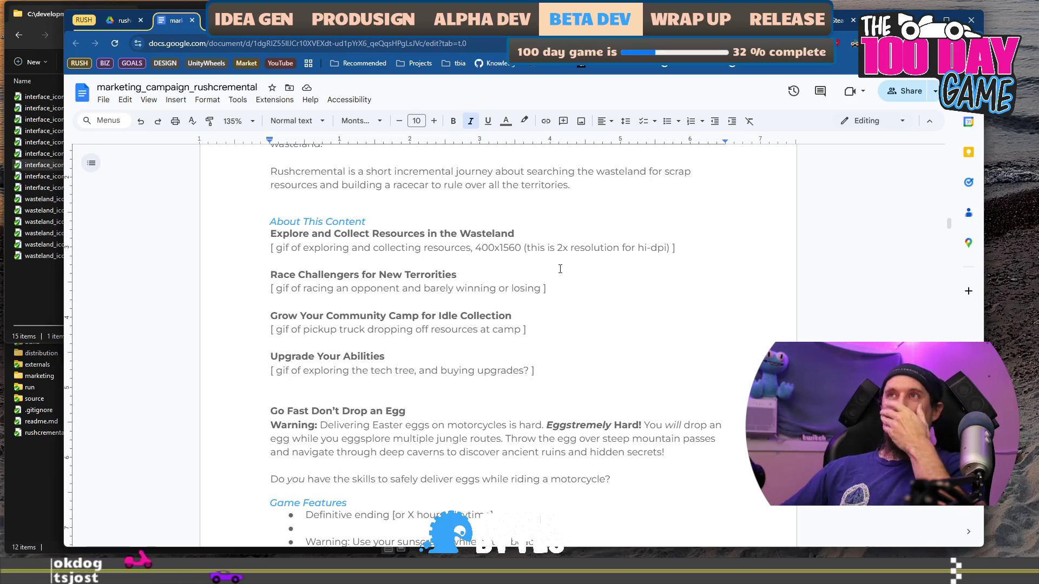
scroll(544, 230, "up", 1)
Cut the 'Rushcremental is a short incremental journey…' paragraph and paste it below About This Content.
left_click(586, 238)
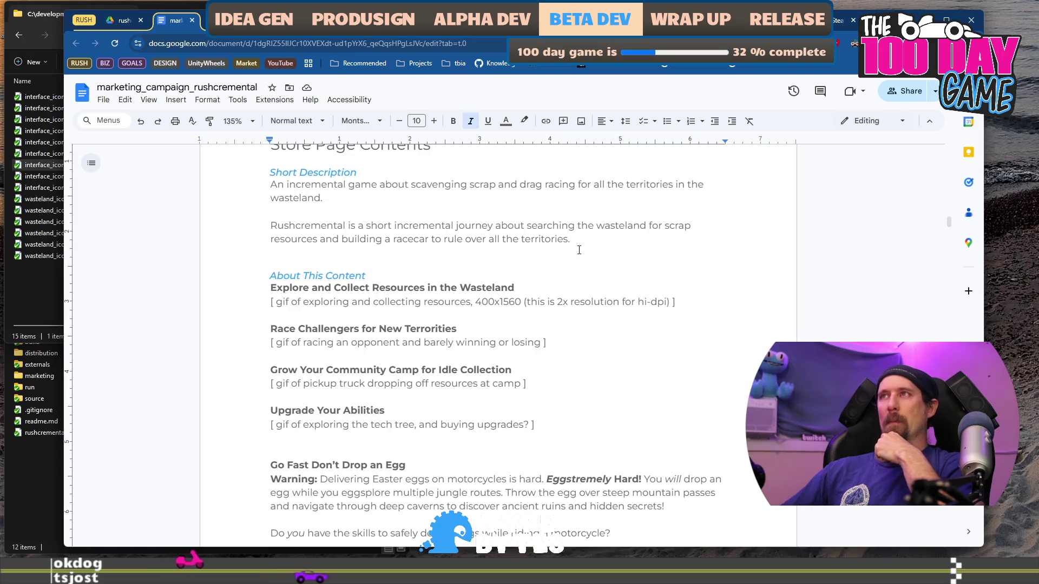
triple_click(586, 238)
key("ctrl+c")
key("BackSpace")
left_click(466, 258)
key("Return")
key("ctrl+v")
key("Return")
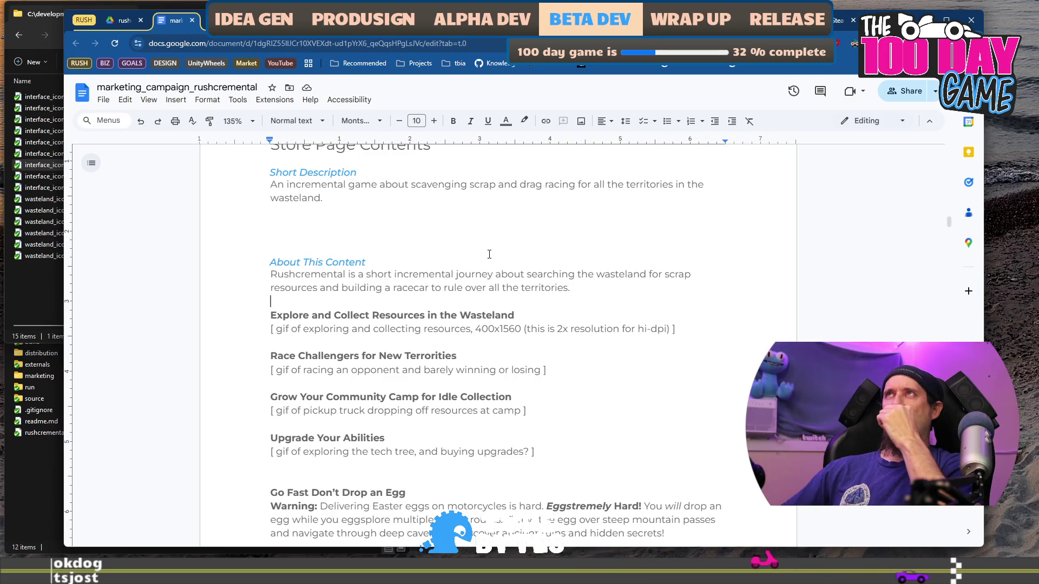
scroll(489, 255, "down", 2)
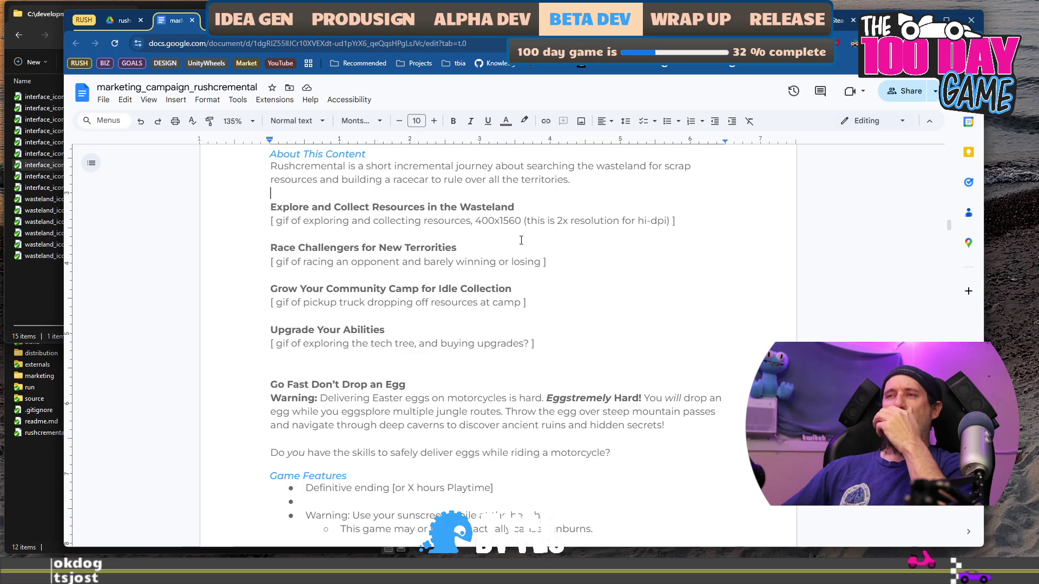
scroll(521, 240, "down", 2)
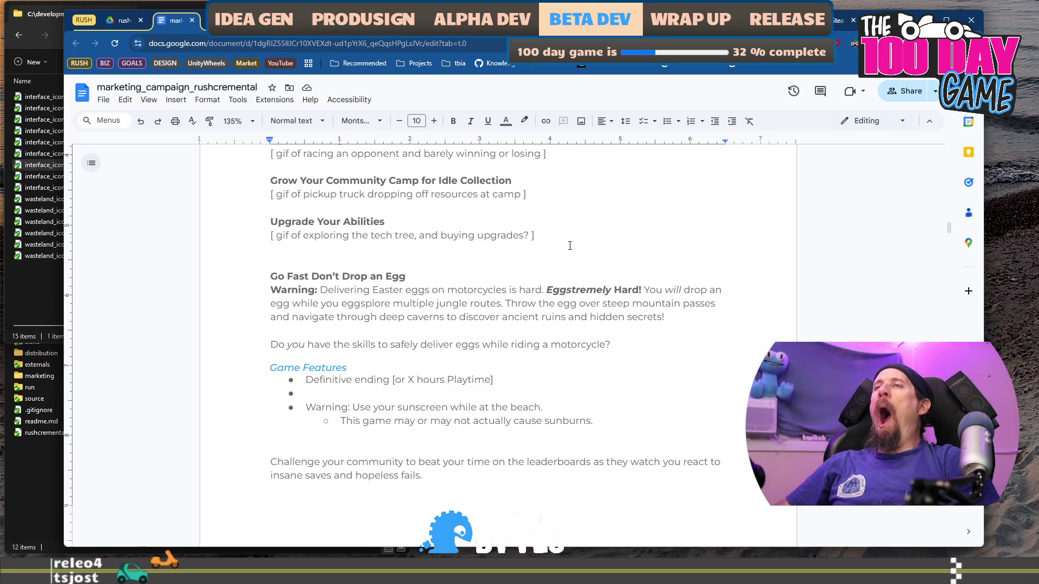
Delete the 'Go Fast Don't Drop an Egg' block, leaving an empty Game Features bullet.
key("shift+Down")
key("shift+Down")
key("shift+Down")
key("shift+Down")
key("shift+Down")
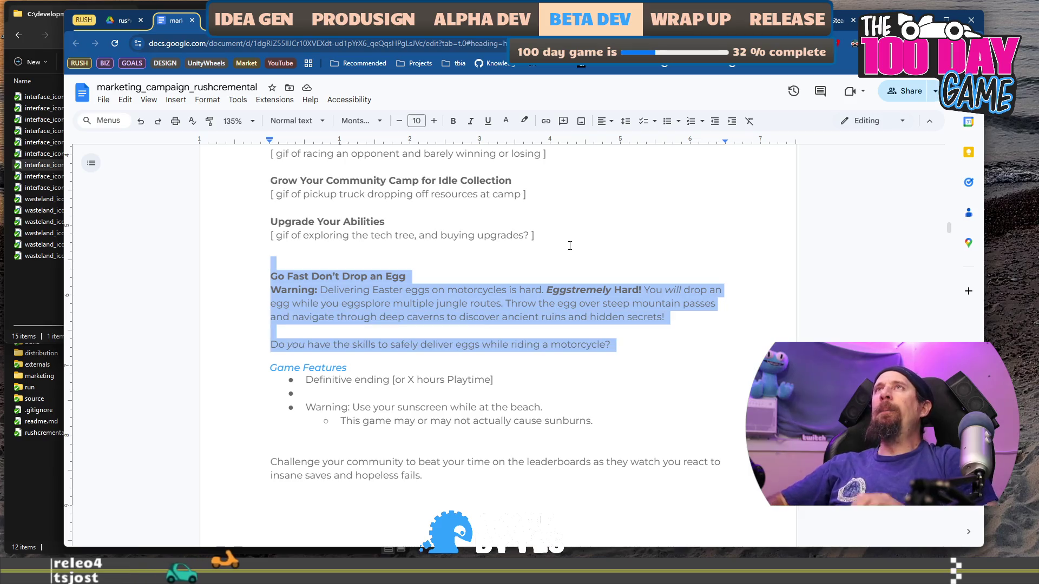
key("Delete")
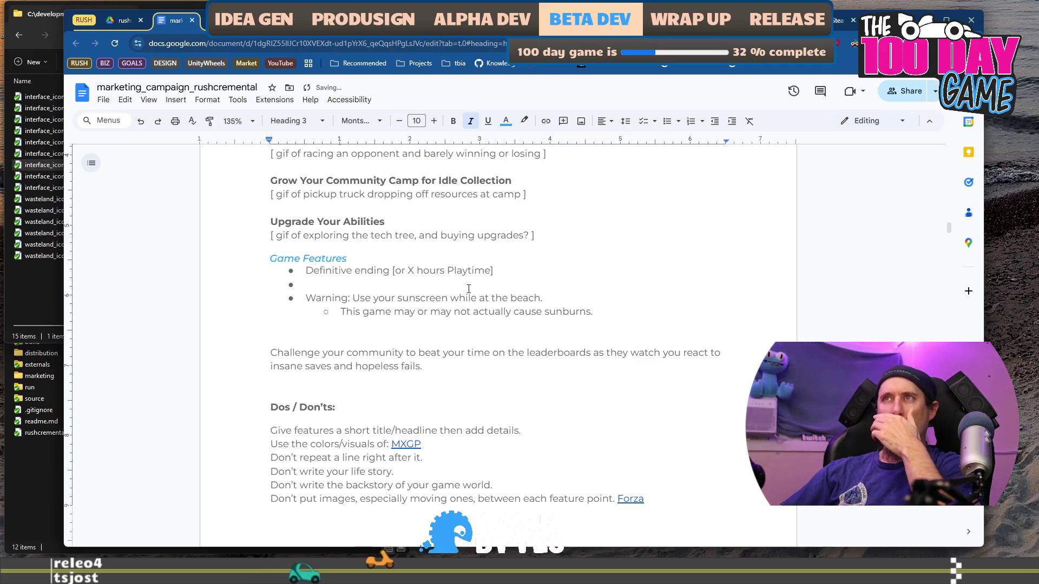
left_click(401, 285)
scroll(485, 357, "up", 1)
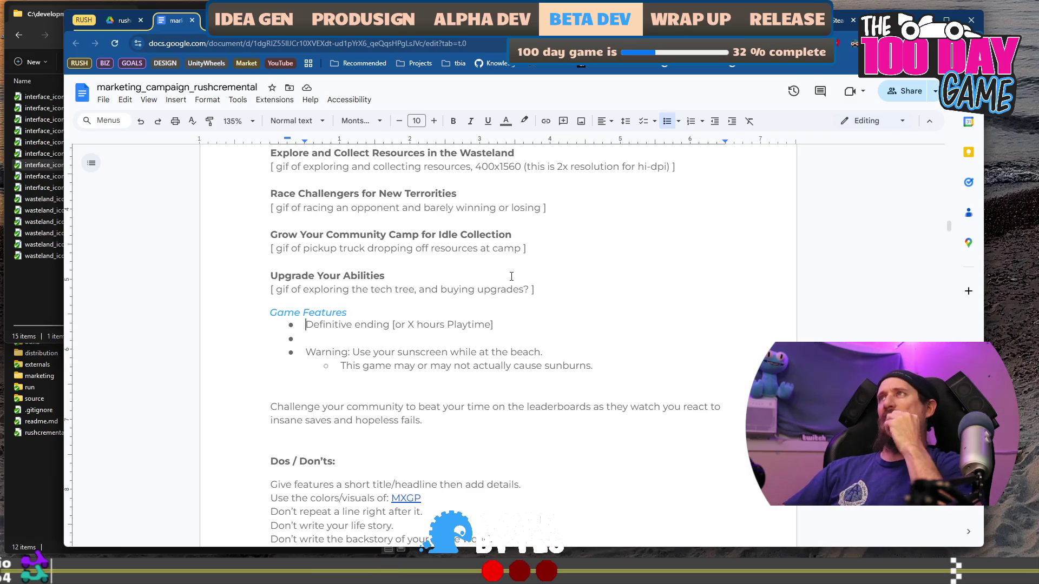
Return to the Steam Community wider-store-pages announcement tab.
left_click(835, 24)
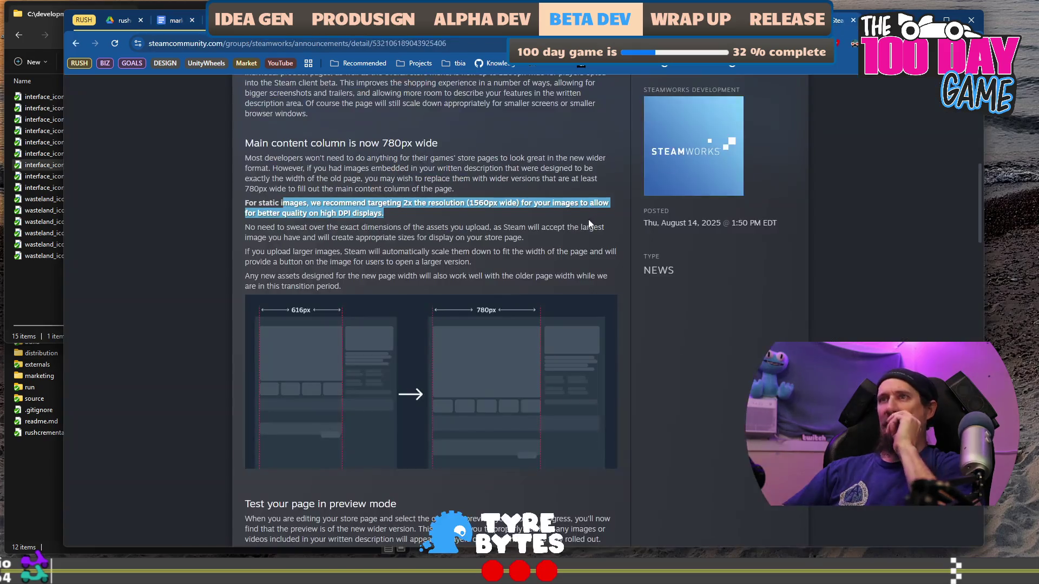
Select 'WEBP, WEBM, MP4' in the formats list, then go to the /r/incrementalgames search tab.
scroll(589, 219, "down", 10)
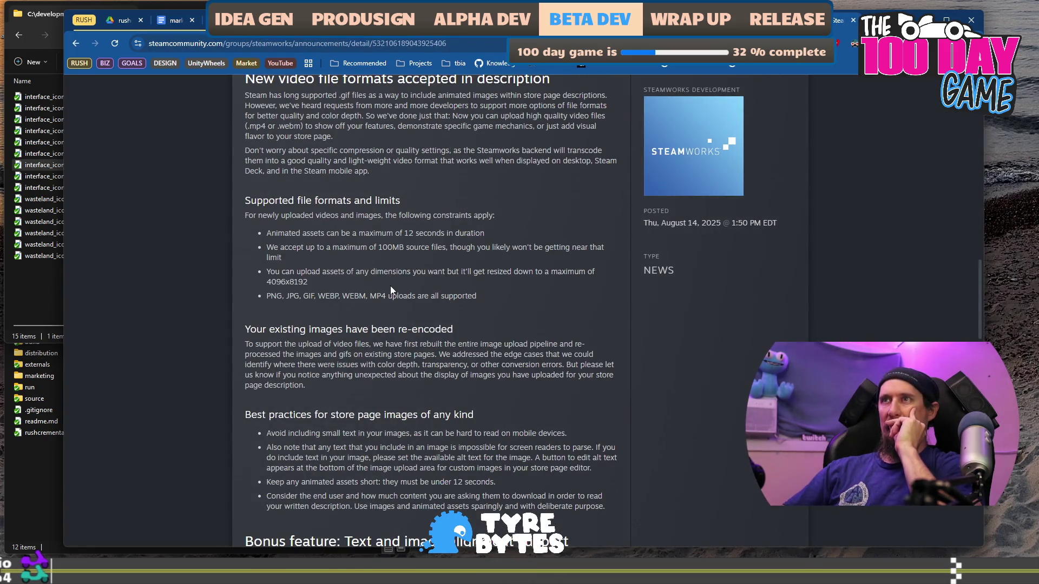
double_click(349, 294)
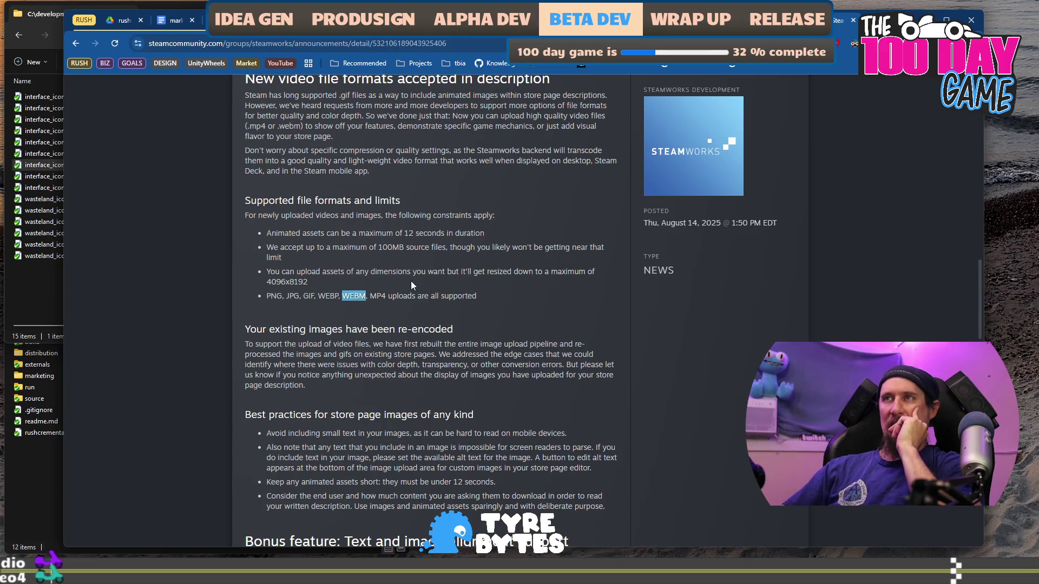
double_click(328, 296)
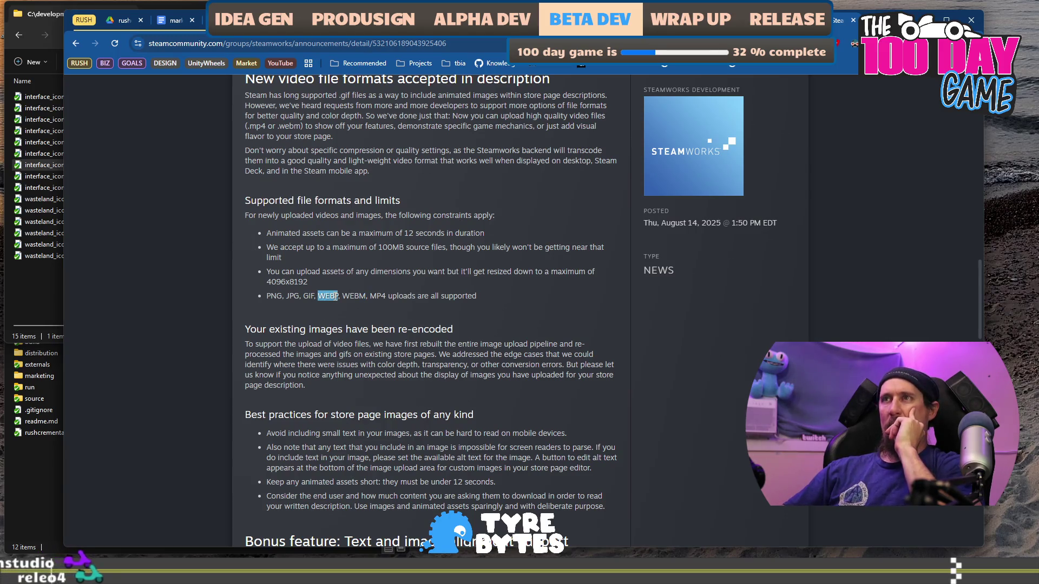
mouse_move(318, 296)
left_mouse_down()
mouse_move(396, 299)
mouse_move(386, 296)
left_mouse_up()
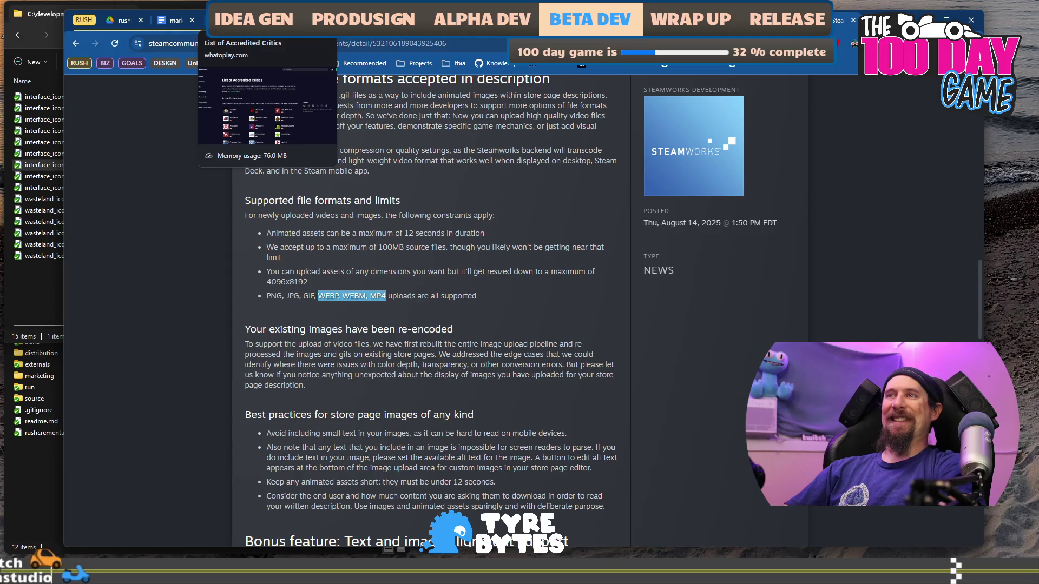
key("ctrl+Tab")
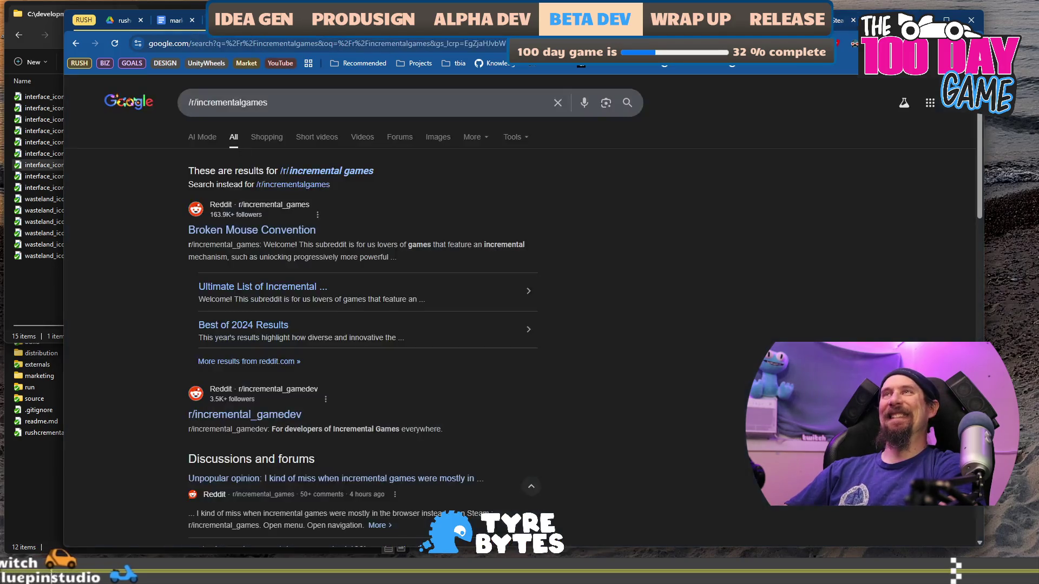
Return to the marketing_campaign_rushcremental document, passing the store and Drive tabs.
key("ctrl+Tab")
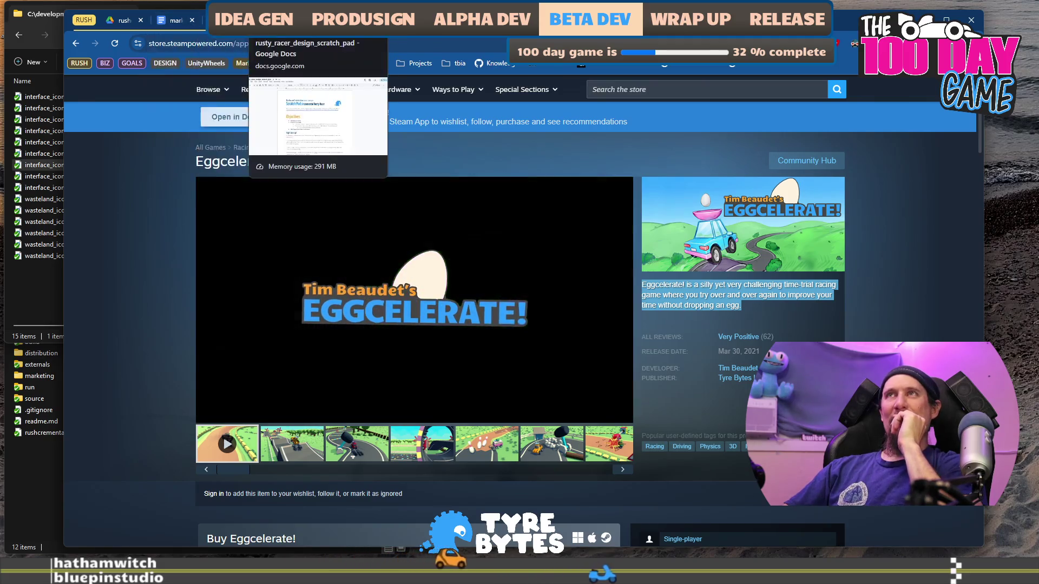
left_click(125, 21)
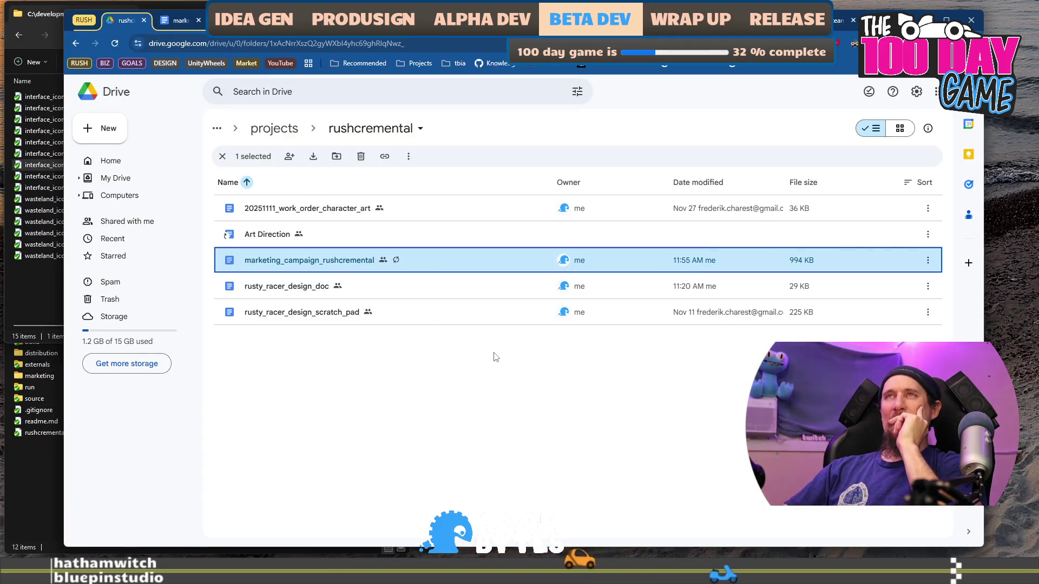
left_click(179, 20)
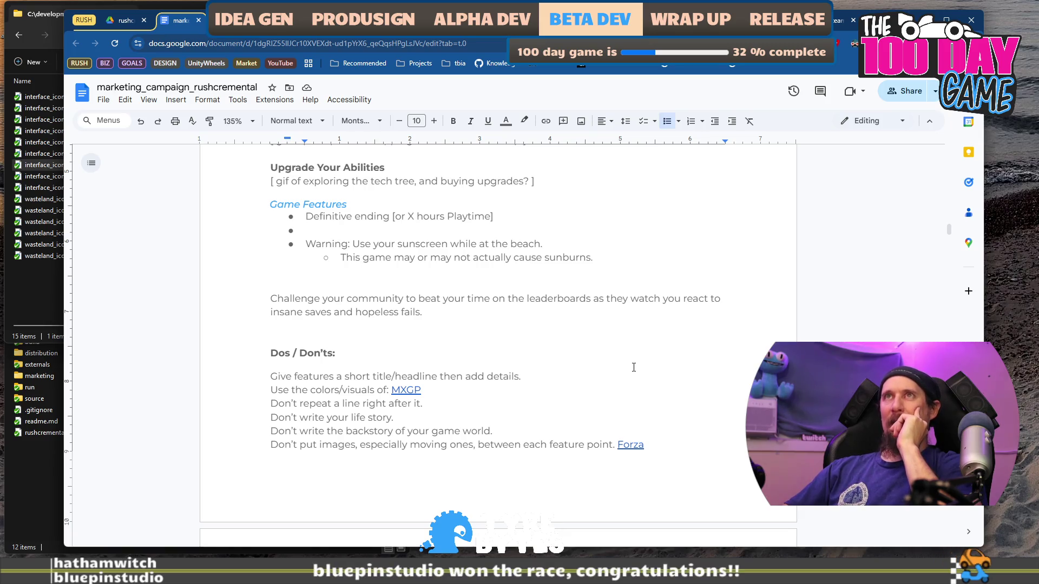
Delete the empty line above About This Content and select the feature headings below it.
scroll(593, 318, "up", 5)
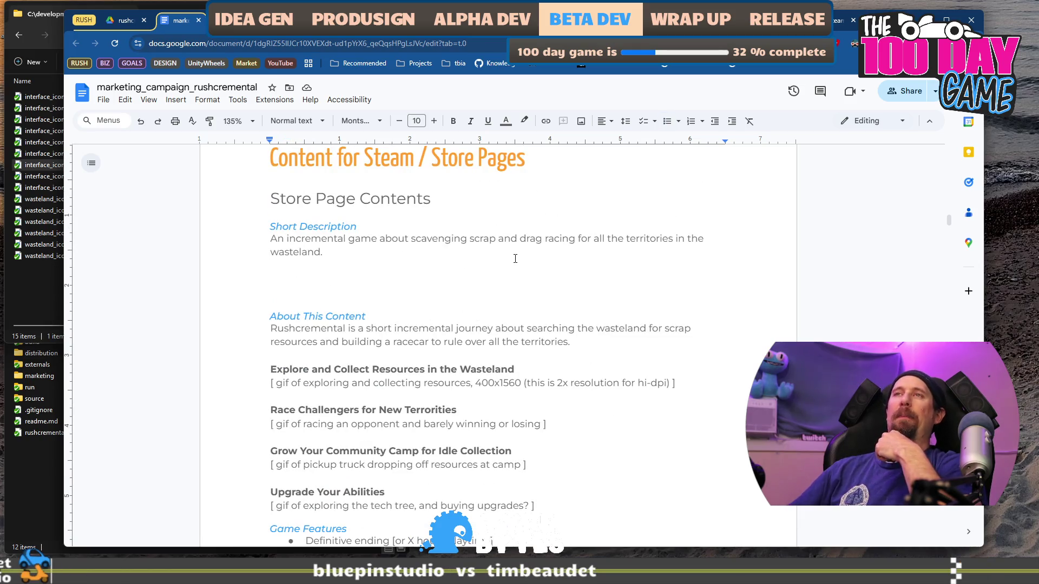
key("BackSpace")
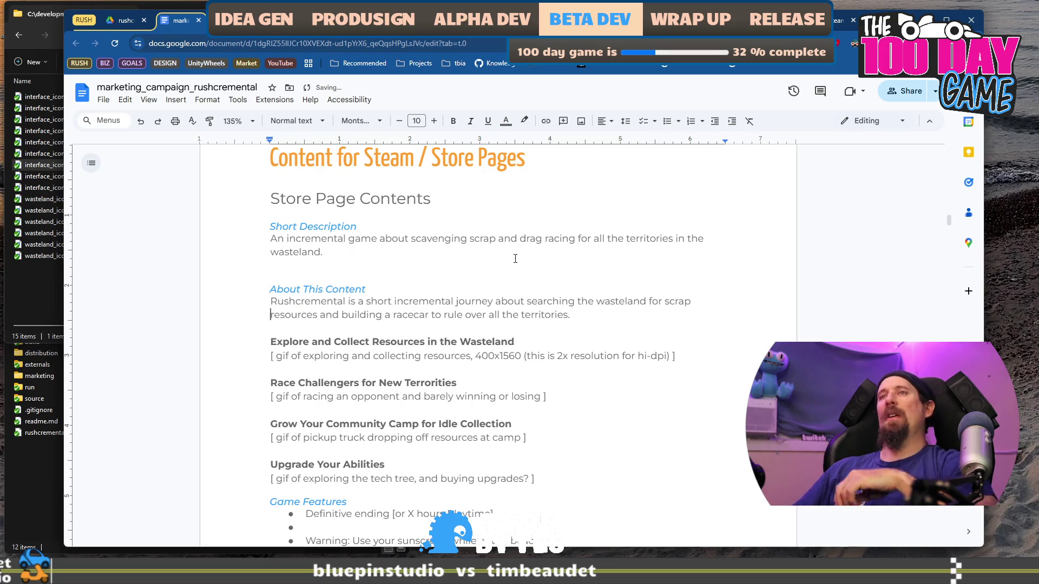
key("shift+Down")
key("shift+Down")
key("shift+Down")
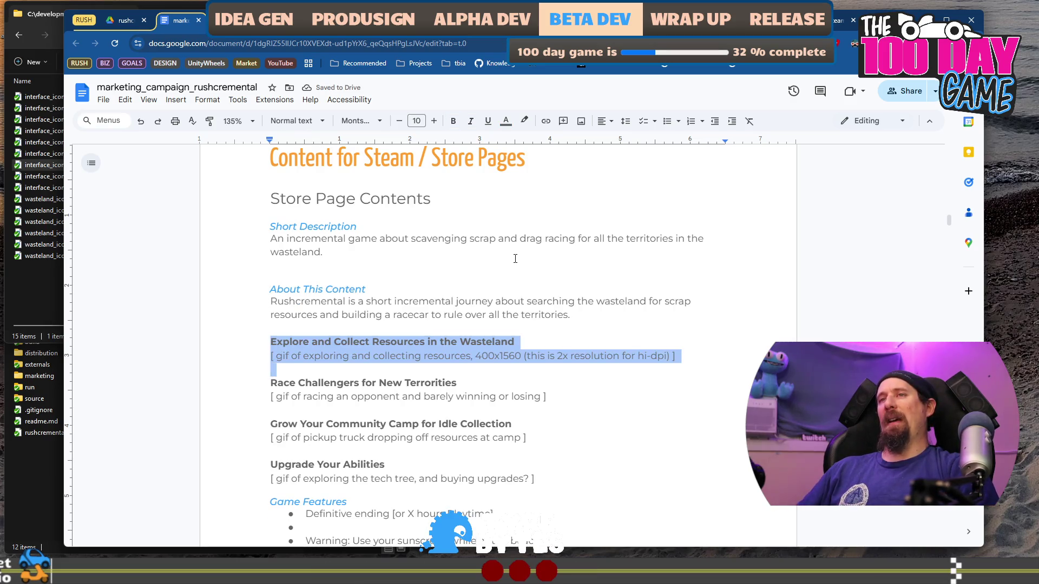
key("shift+Down")
key("shift+Down")
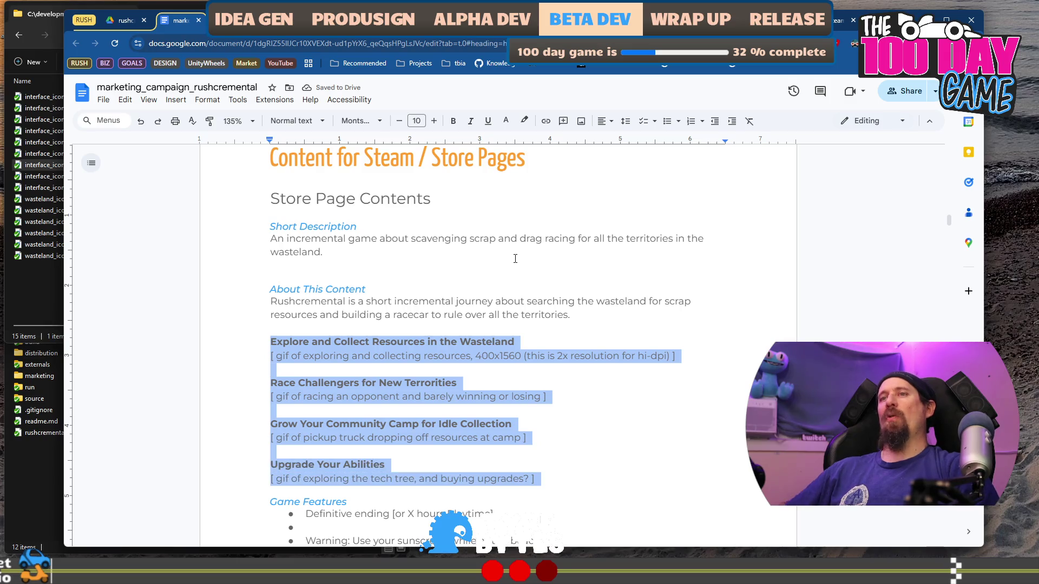
Review the feature sections down to Steam News Announcements, ending below the leaderboards paragraph.
scroll(515, 259, "down", 2)
scroll(581, 258, "down", 2)
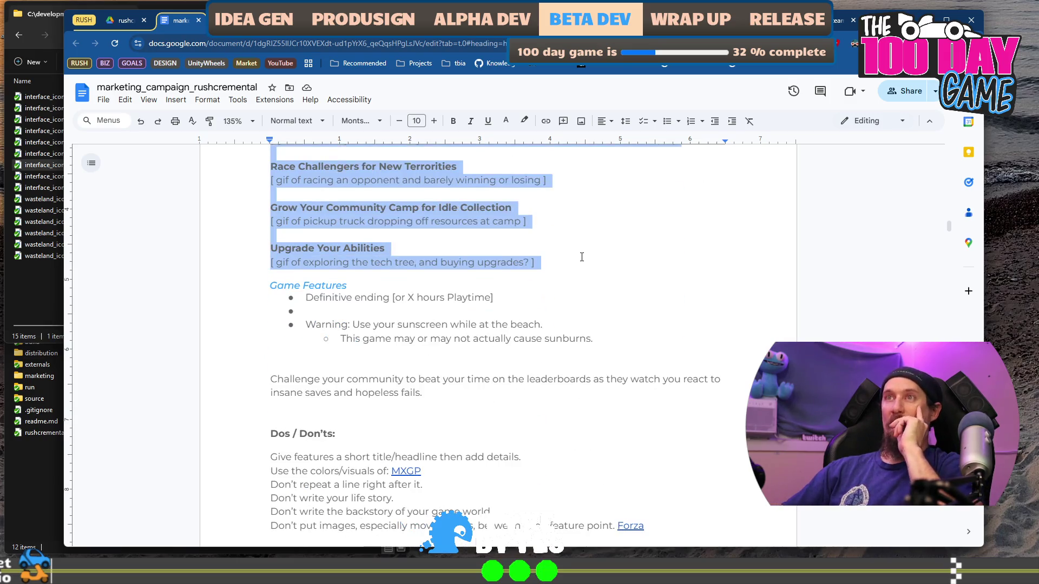
left_click_drag(268, 291, 550, 310)
scroll(442, 237, "down", 3)
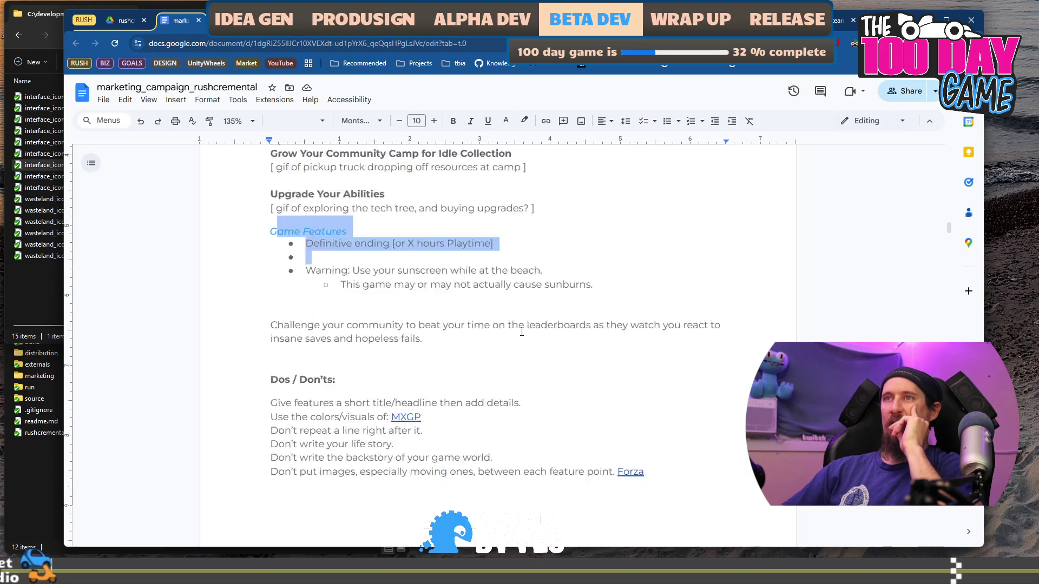
left_click_drag(459, 237, 284, 232)
left_click(270, 216)
scroll(368, 300, "down", 3)
scroll(368, 299, "down", 2)
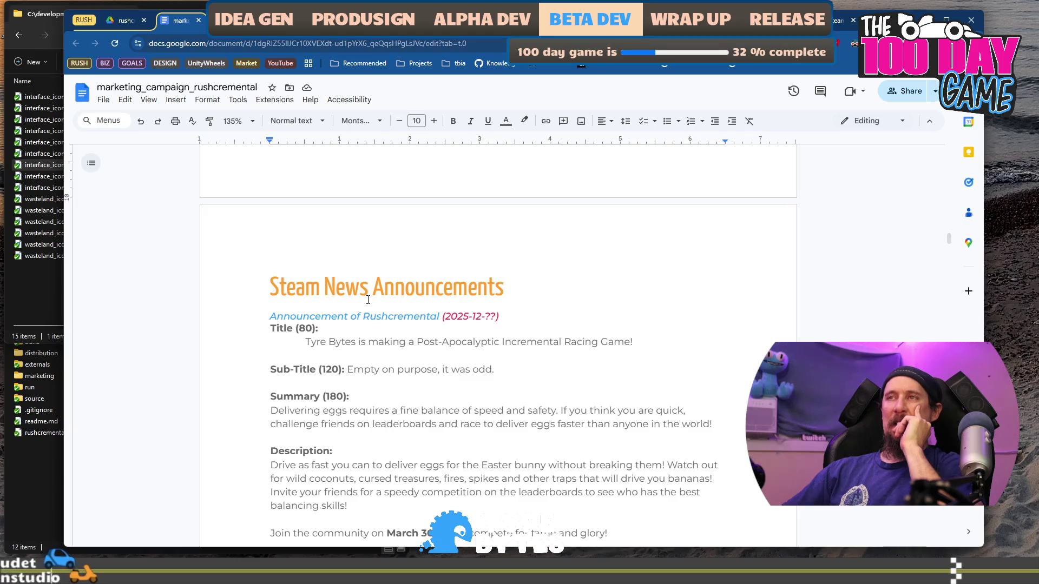
left_click_drag(267, 282, 540, 384)
scroll(540, 385, "down", 8)
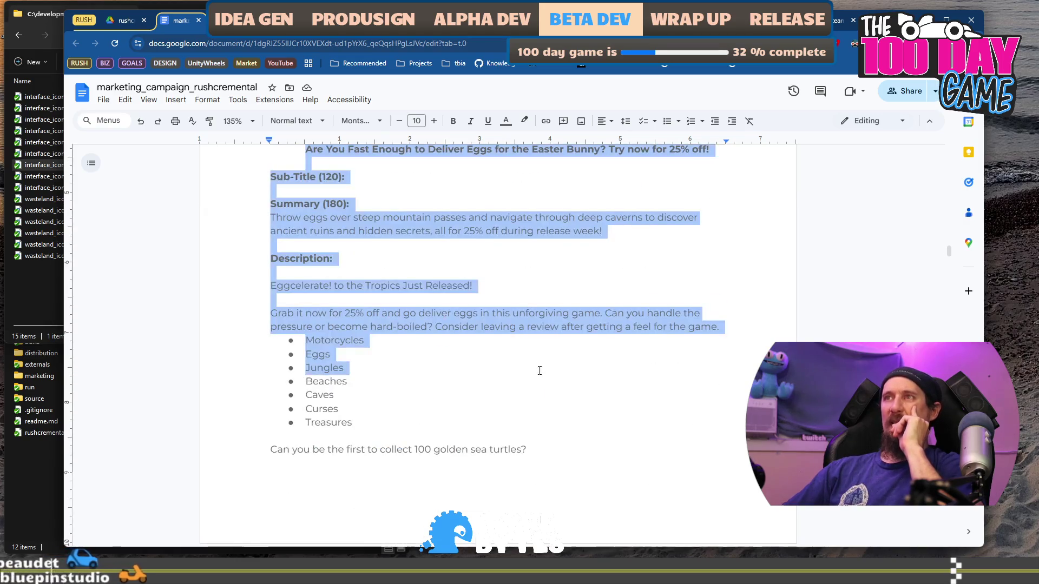
scroll(544, 391, "down", 5)
scroll(454, 432, "up", 3)
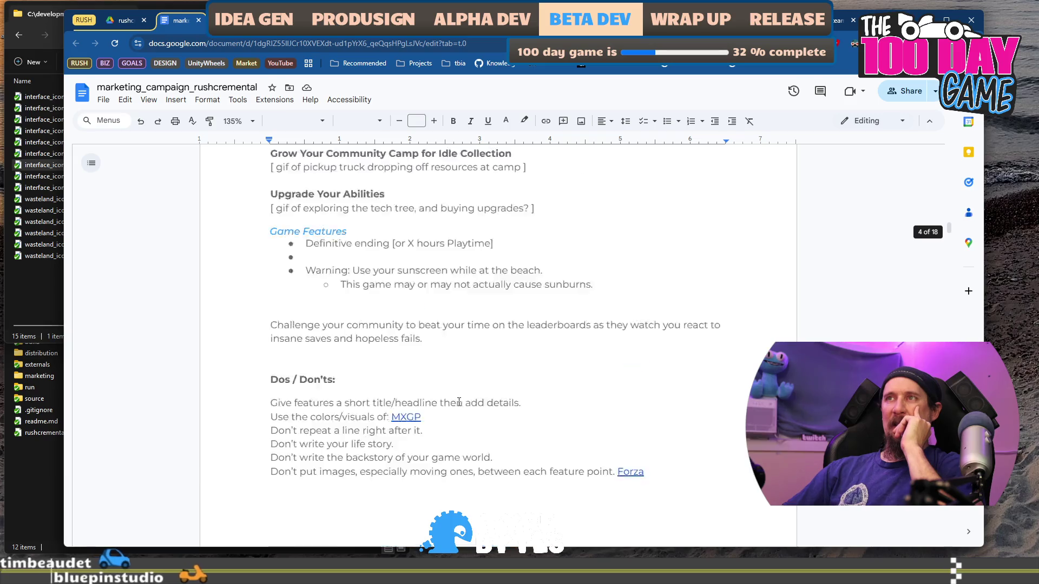
left_click(469, 409)
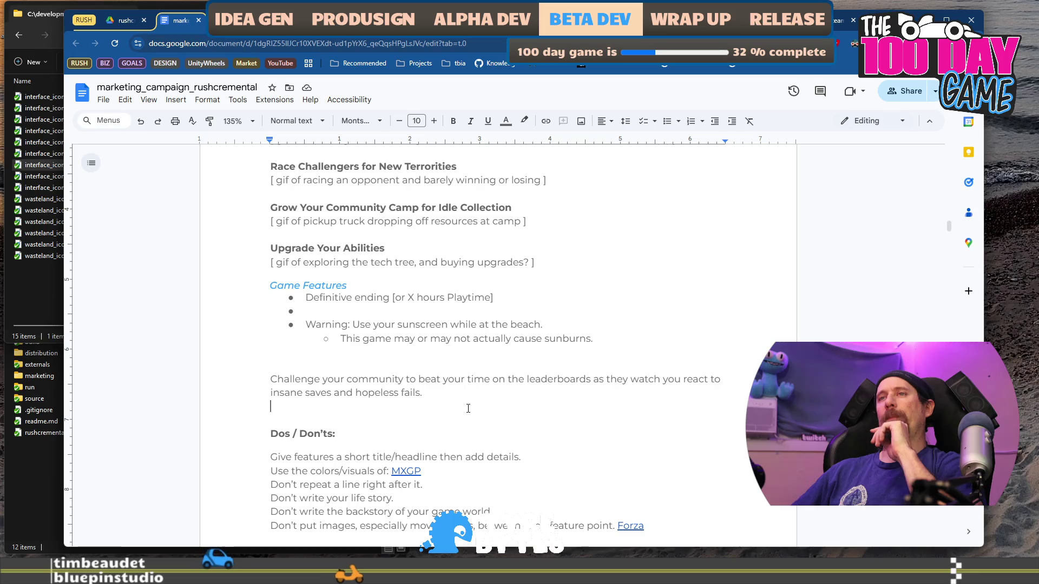
Add an empty line and a page break so Dos / Don'ts starts a new page.
key("Return")
key("Return")
key("ctrl+Return")
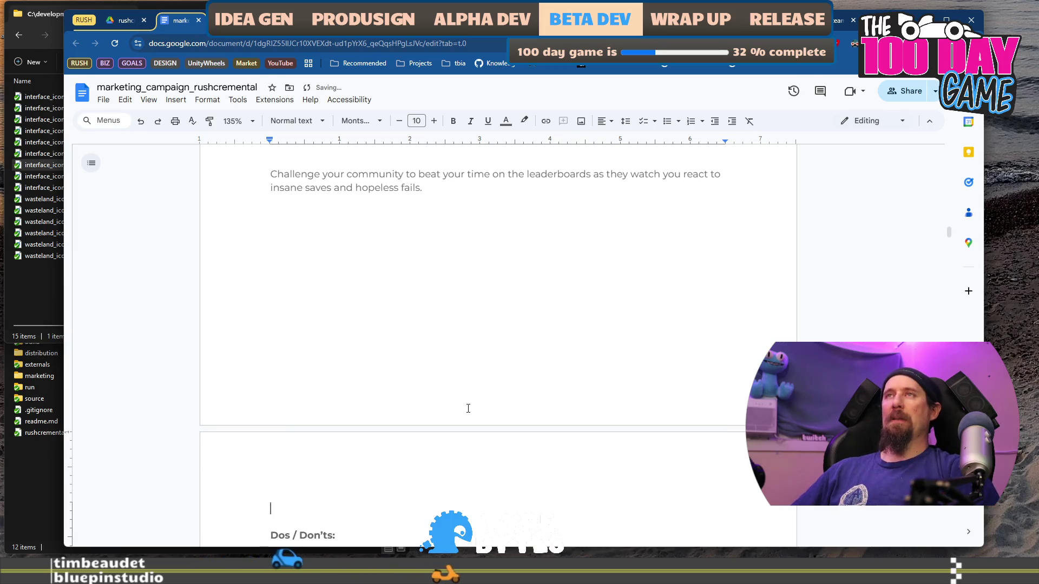
scroll(430, 357, "down", 2)
left_click(430, 356)
scroll(430, 356, "up", 15)
scroll(430, 356, "down", 13)
scroll(430, 356, "down", 3)
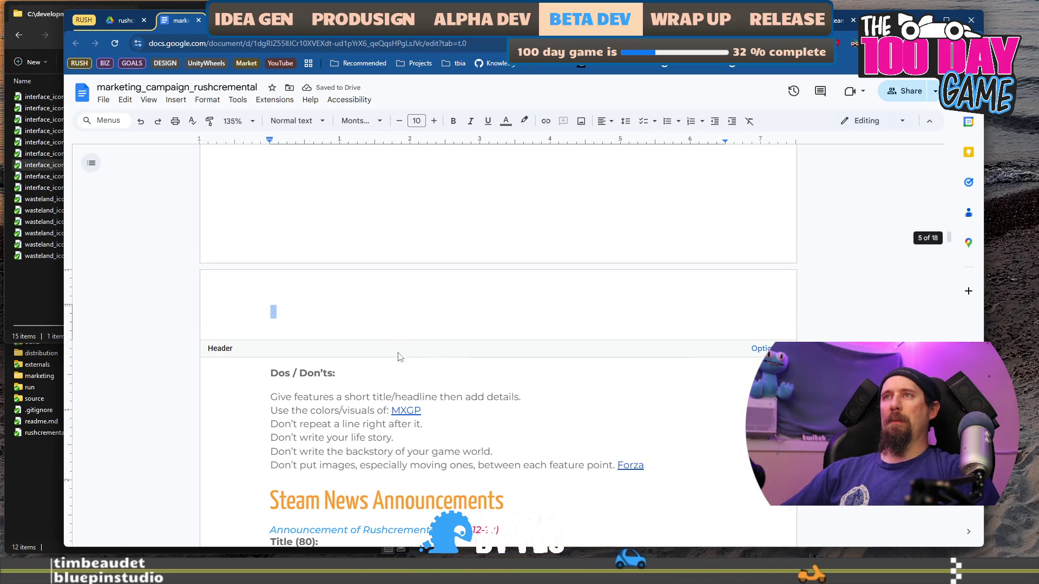
Leave the header and bring up the Insert > Drawing options.
key("Escape")
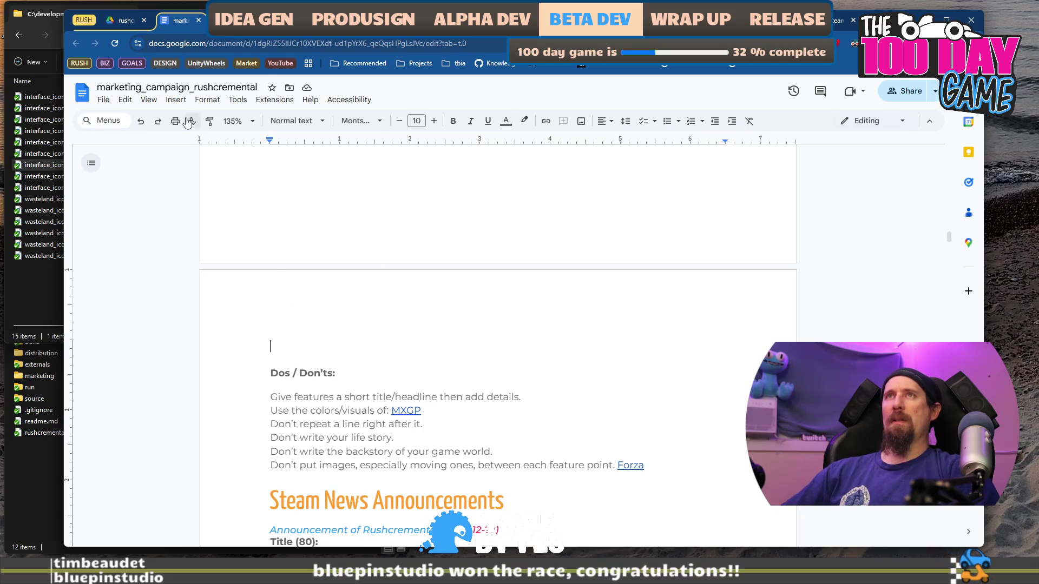
left_click(176, 100)
mouse_move(228, 228)
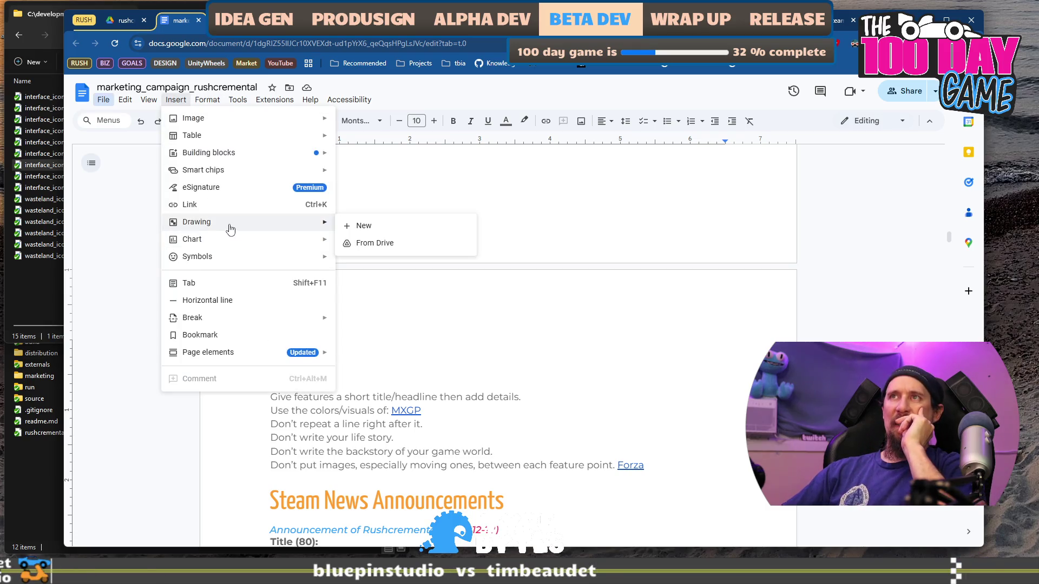
In a new drawing, draw a wide, short rectangle spanning the canvas top from its left edge.
left_click(356, 227)
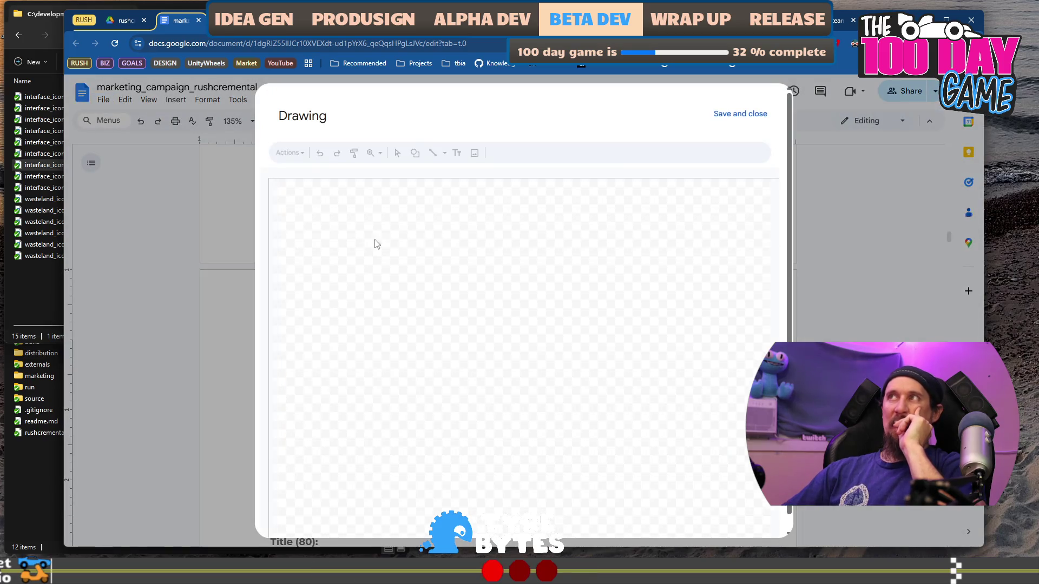
left_click_drag(401, 247, 739, 293)
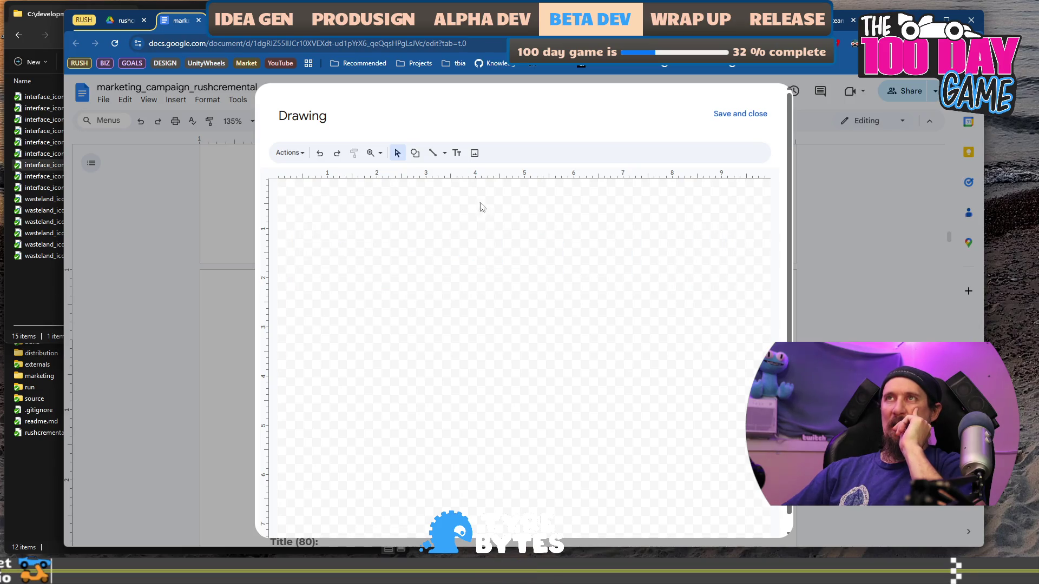
left_click(415, 153)
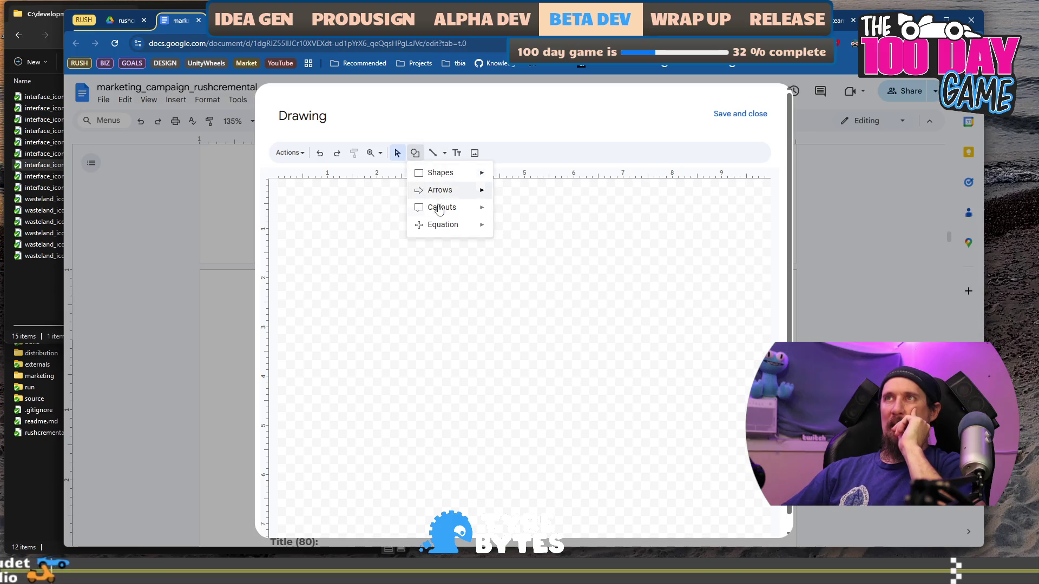
mouse_move(464, 178)
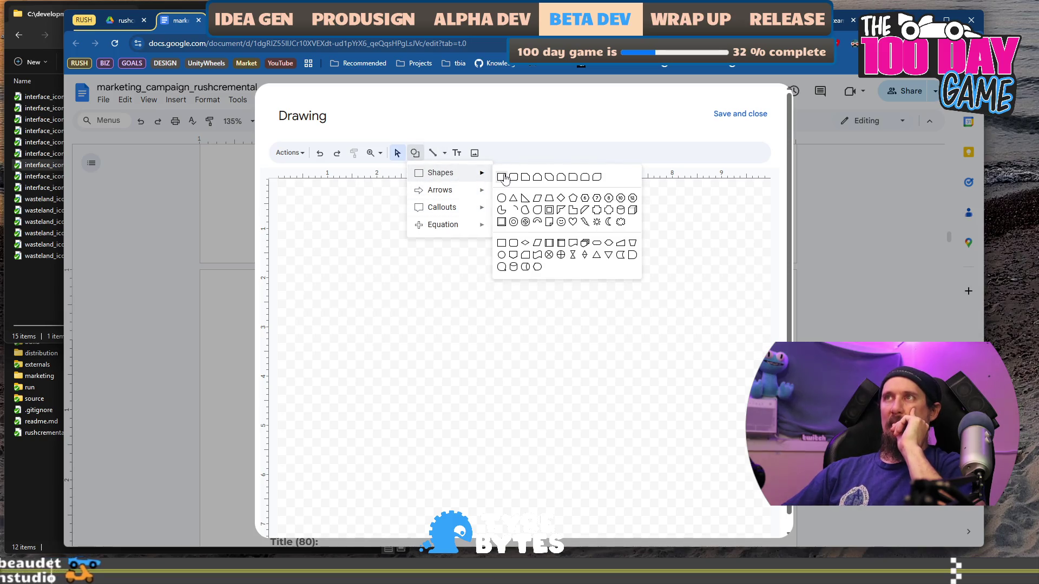
left_click(502, 177)
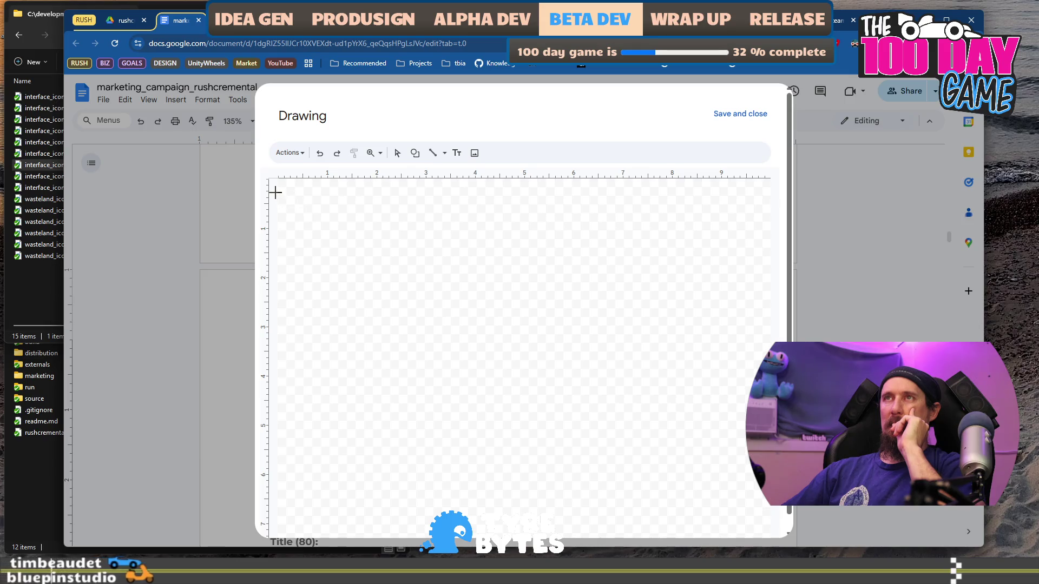
mouse_move(273, 188)
left_mouse_down()
mouse_move(654, 258)
mouse_move(770, 258)
left_mouse_up()
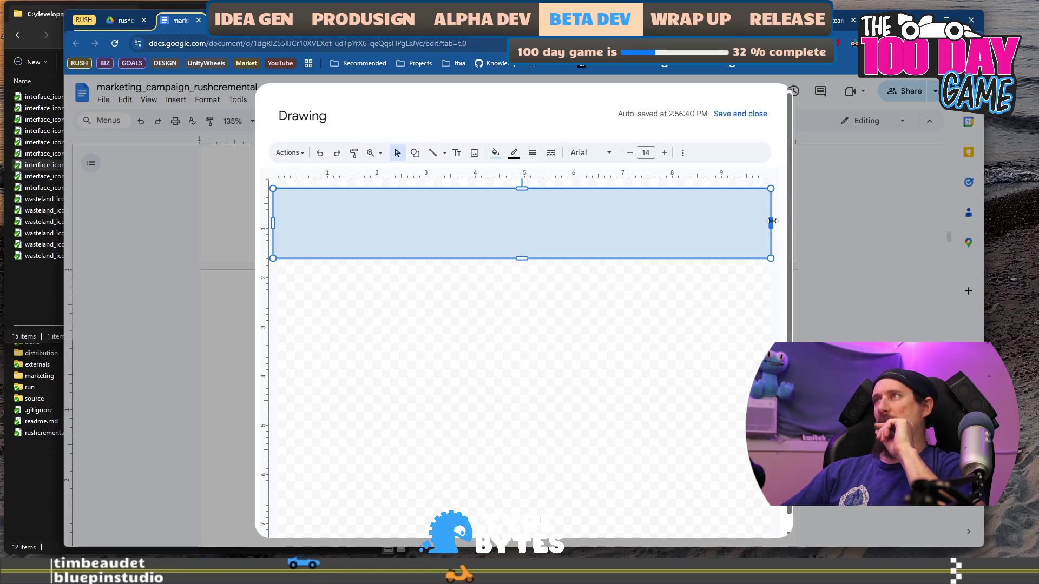
left_click_drag(274, 228, 260, 226)
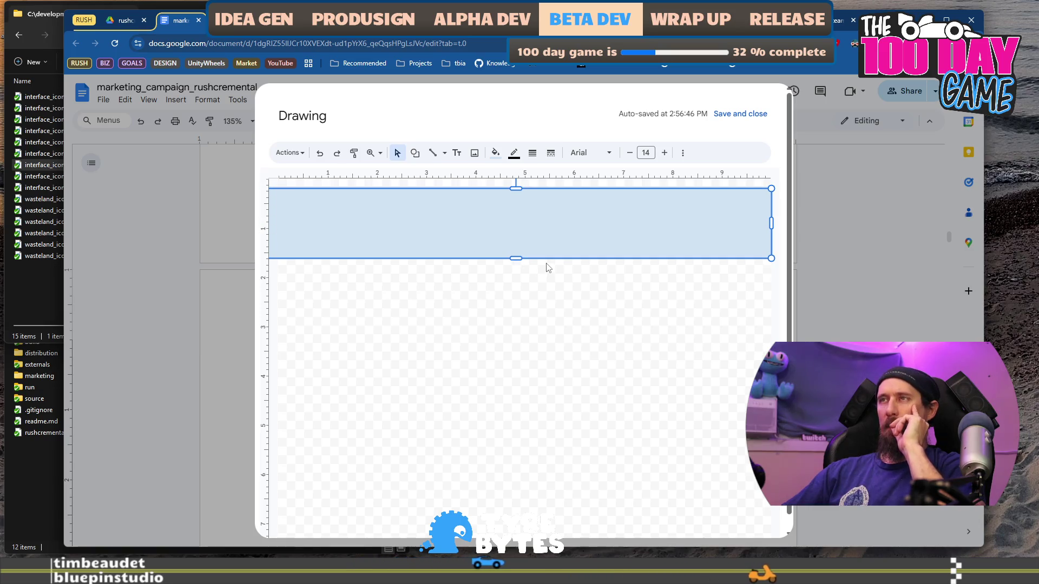
left_click_drag(515, 258, 518, 243)
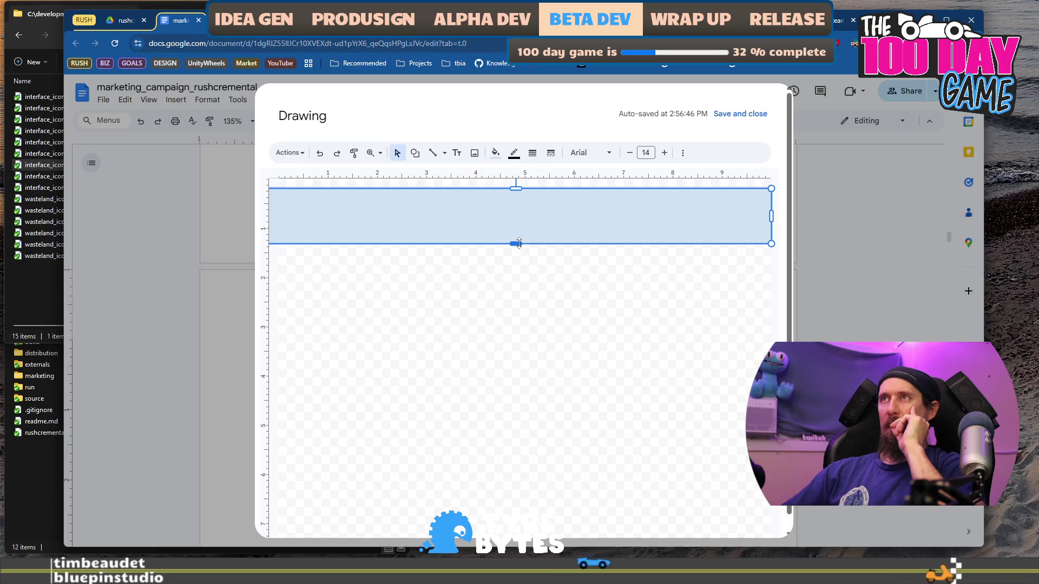
Fill the rectangle light red and add a text box stretched over the whole rectangle.
left_click(494, 153)
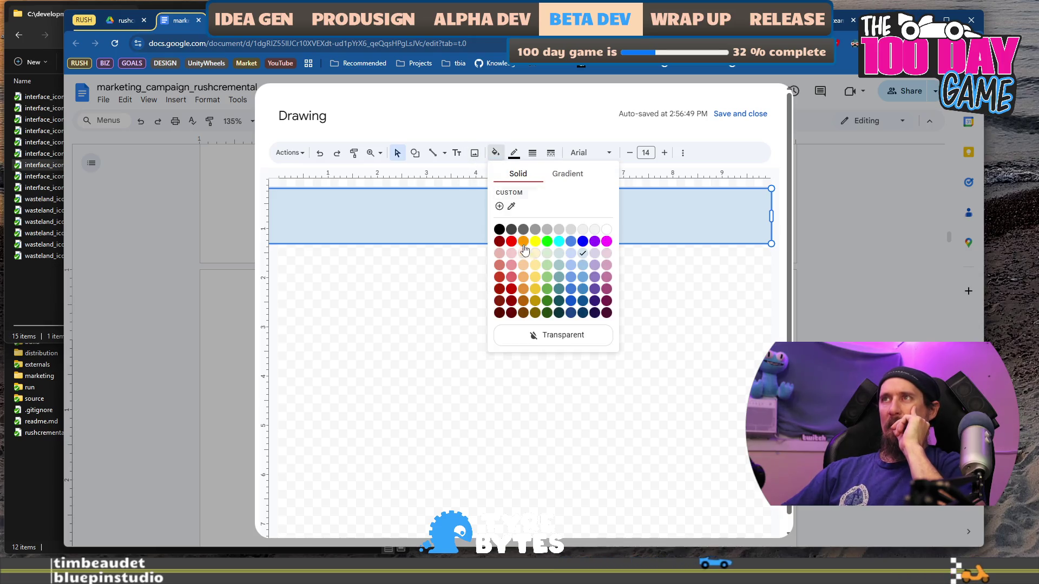
left_click(511, 279)
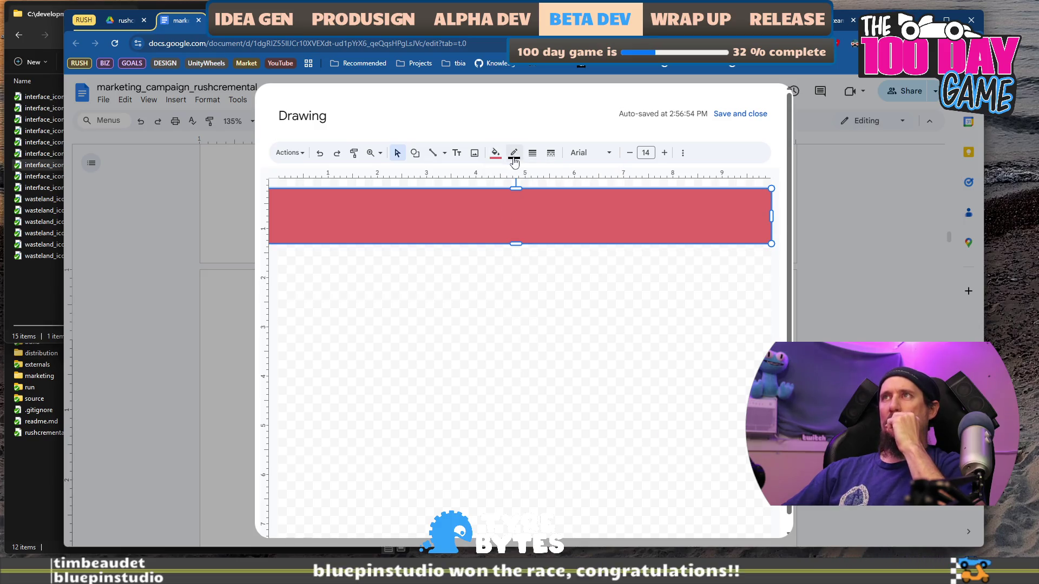
left_click(457, 153)
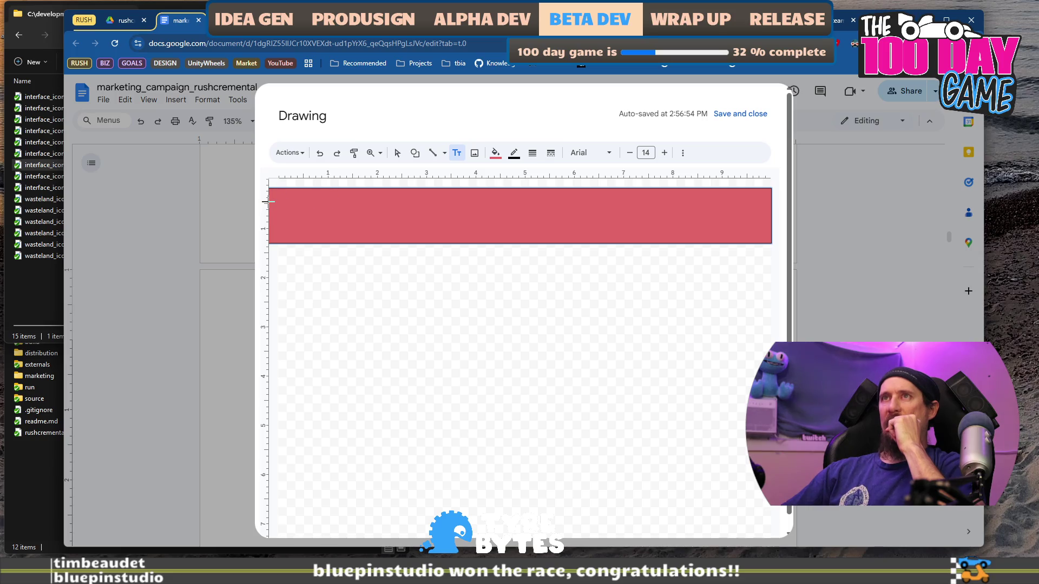
mouse_move(643, 219)
left_mouse_down()
mouse_move(775, 234)
mouse_move(772, 243)
left_mouse_up()
left_click_drag(521, 203, 517, 189)
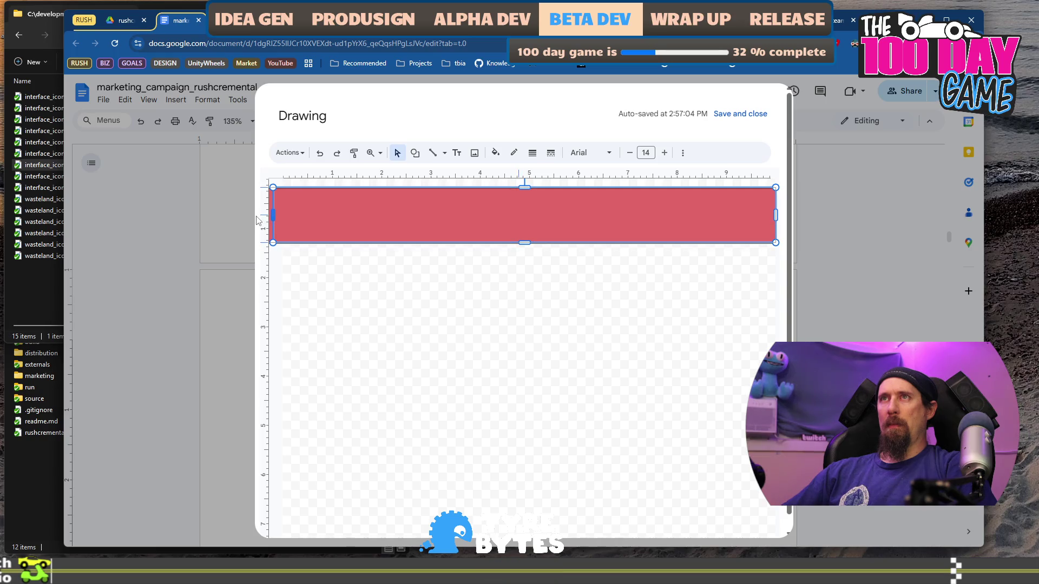
Type 'WARNING: BELOW THIS IS UNTOUCHED EGGY CONTENT' in the text box and select it.
type("t")
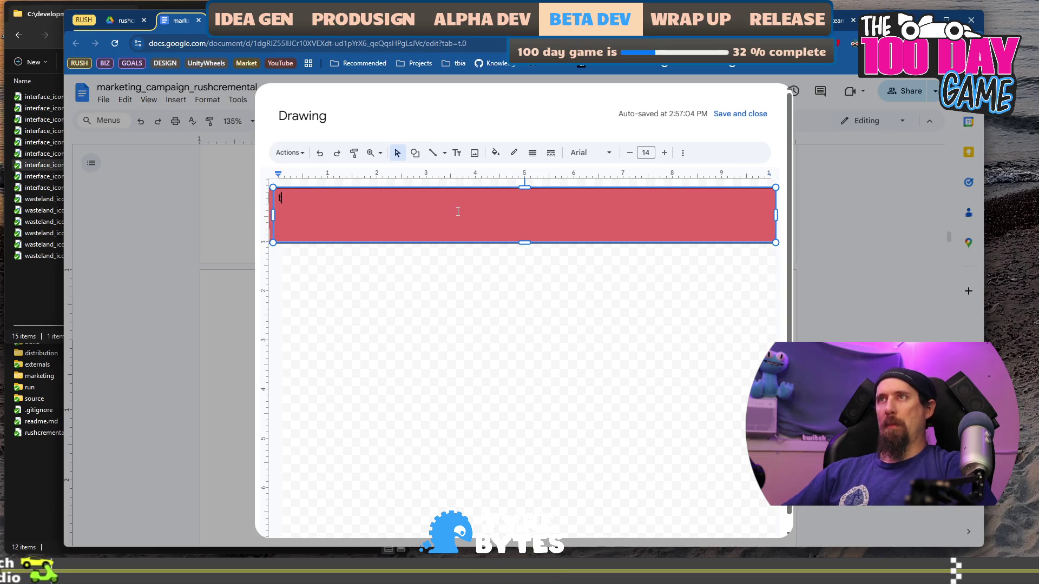
key("BackSpace")
type("HELLO")
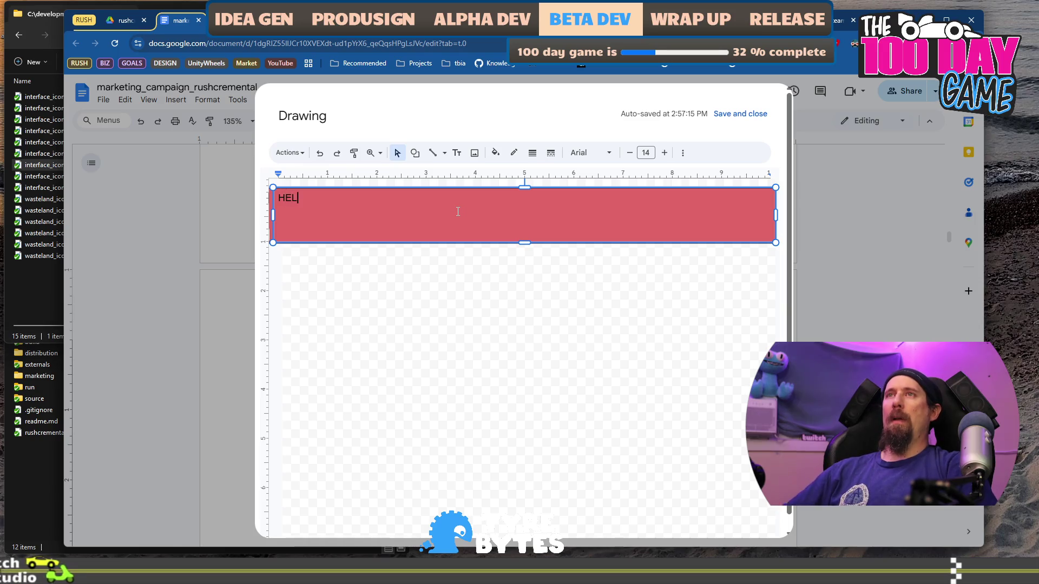
key("ctrl+a")
type("WARNING: ")
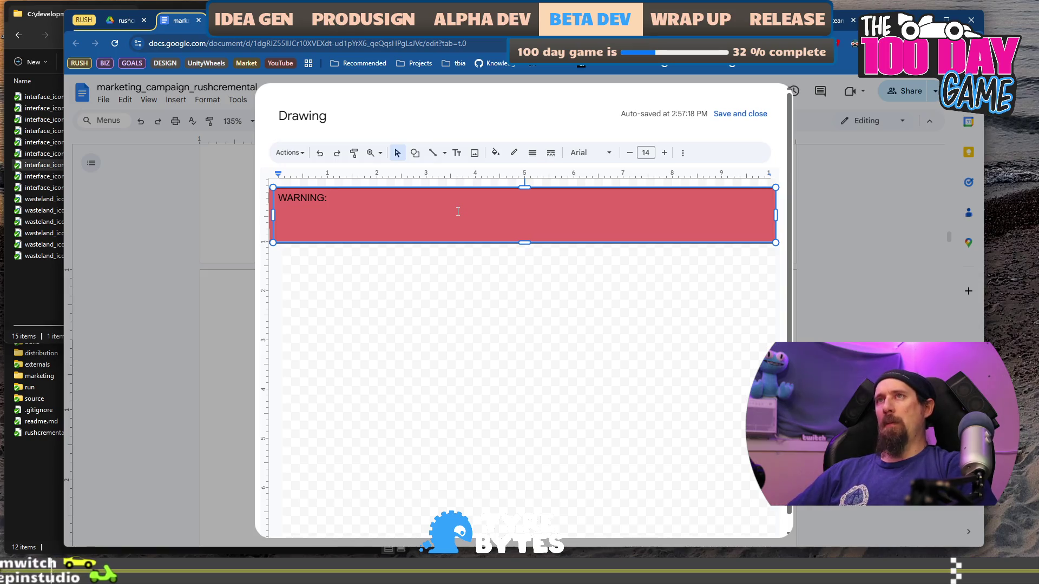
type("BEL")
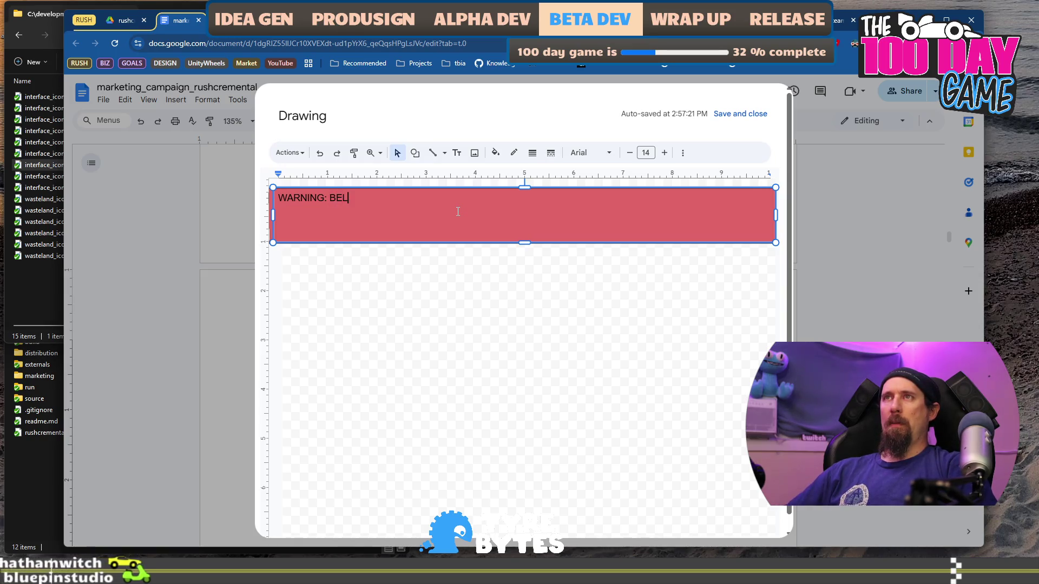
type("OW THIS IS E")
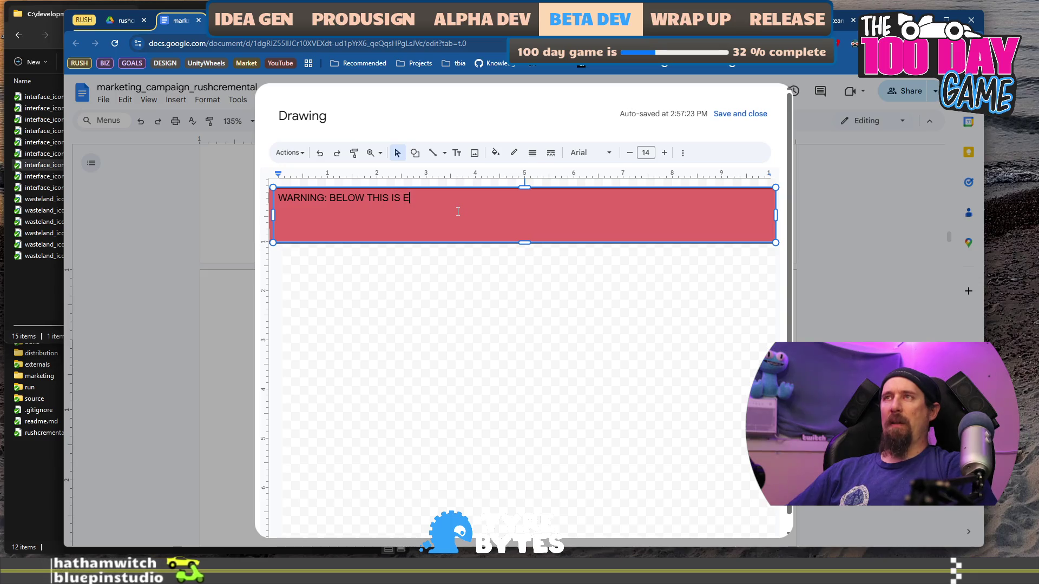
key("BackSpace")
type("UN")
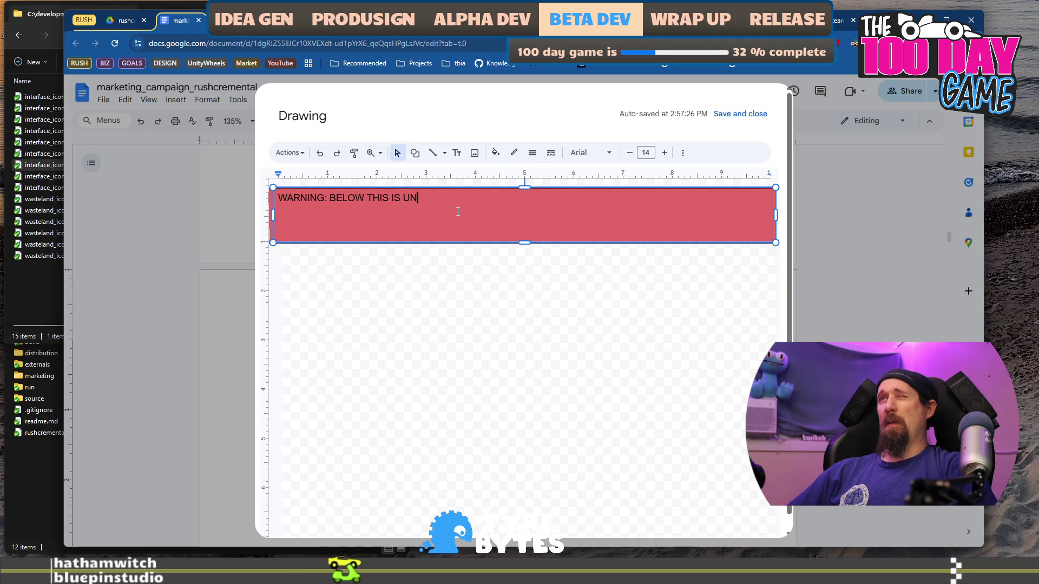
type("TOUCH")
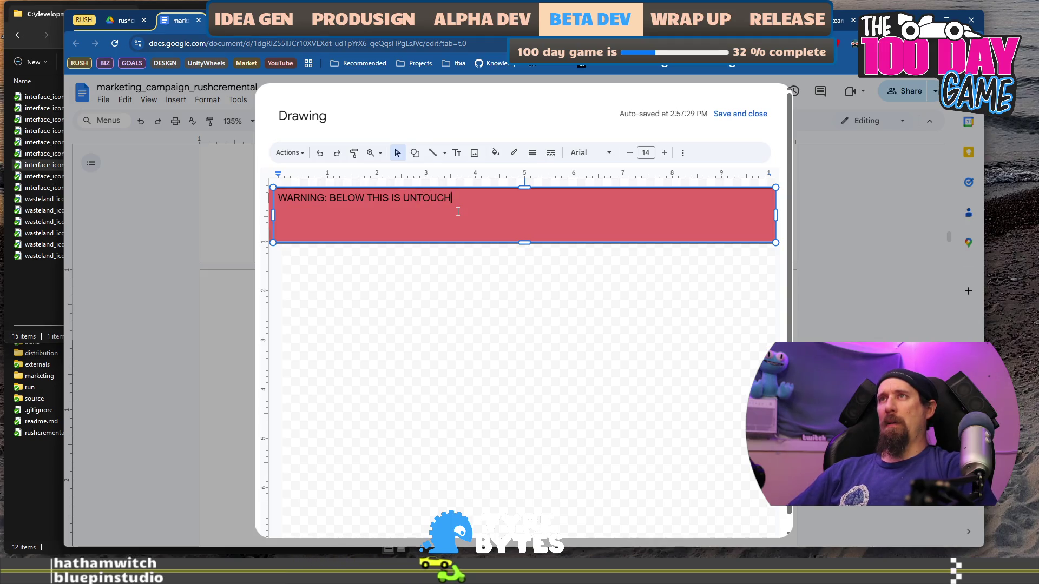
type("ED EGGY")
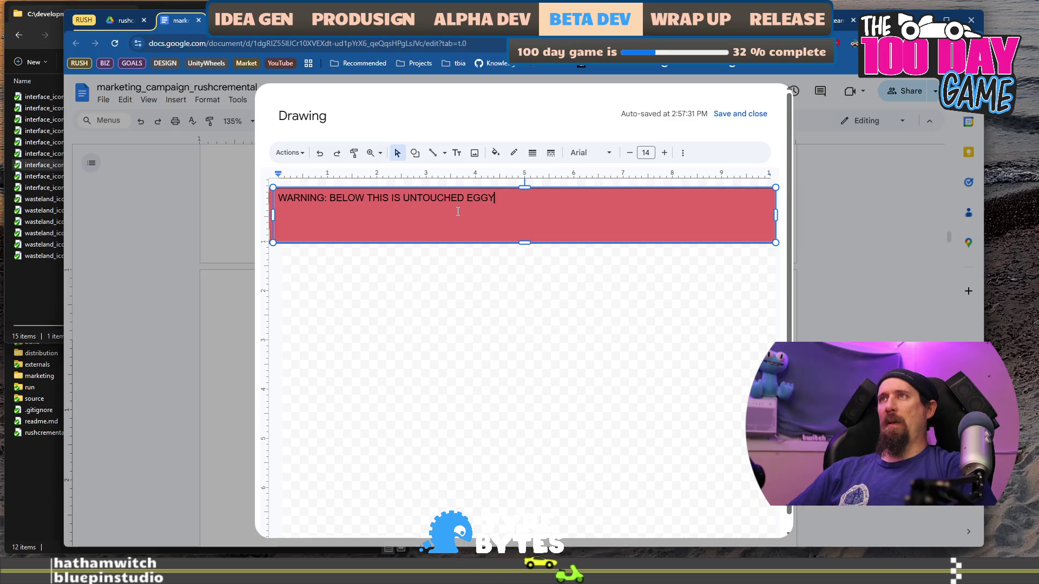
type(" CONTENT")
key("ctrl+a")
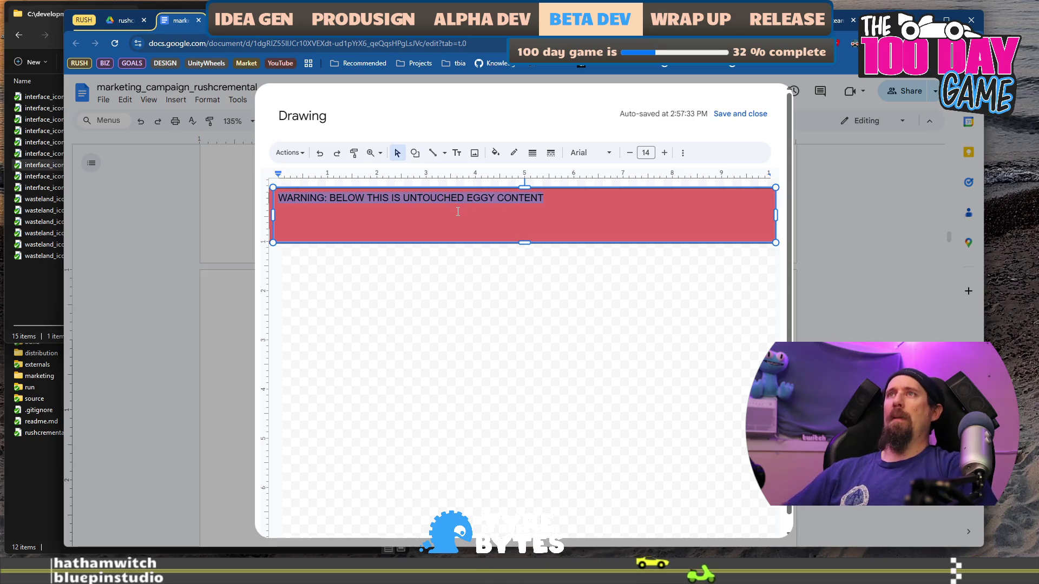
Centre the warning text horizontally and vertically in its box.
left_click(683, 155)
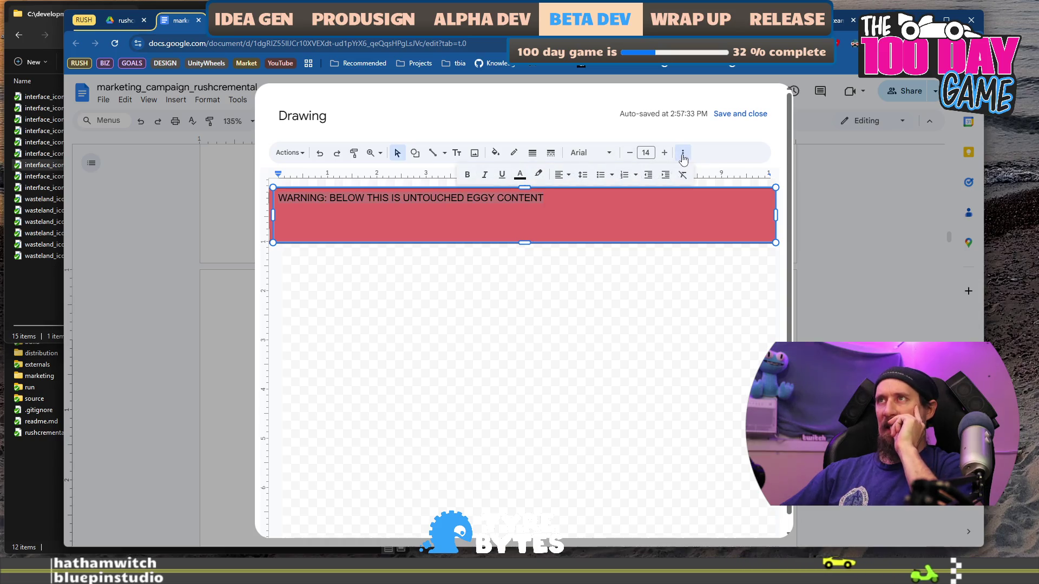
left_click(582, 175)
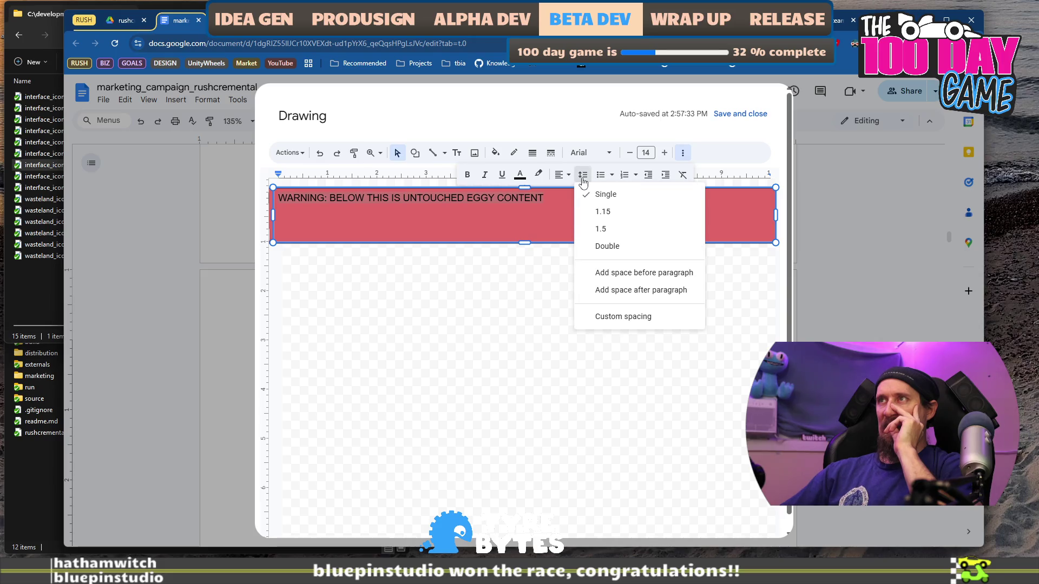
left_click(583, 175)
left_click(562, 174)
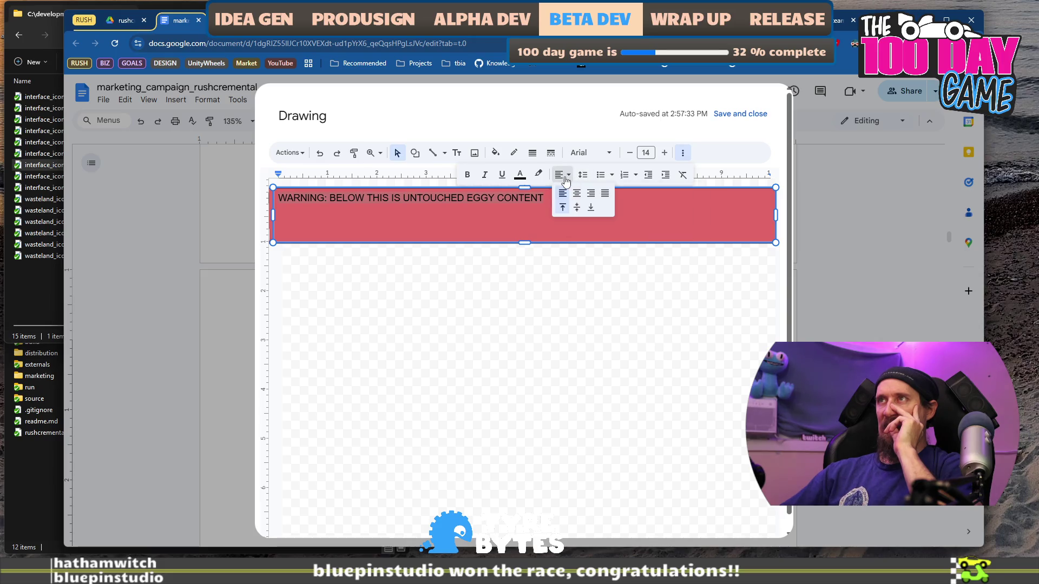
left_click(580, 210)
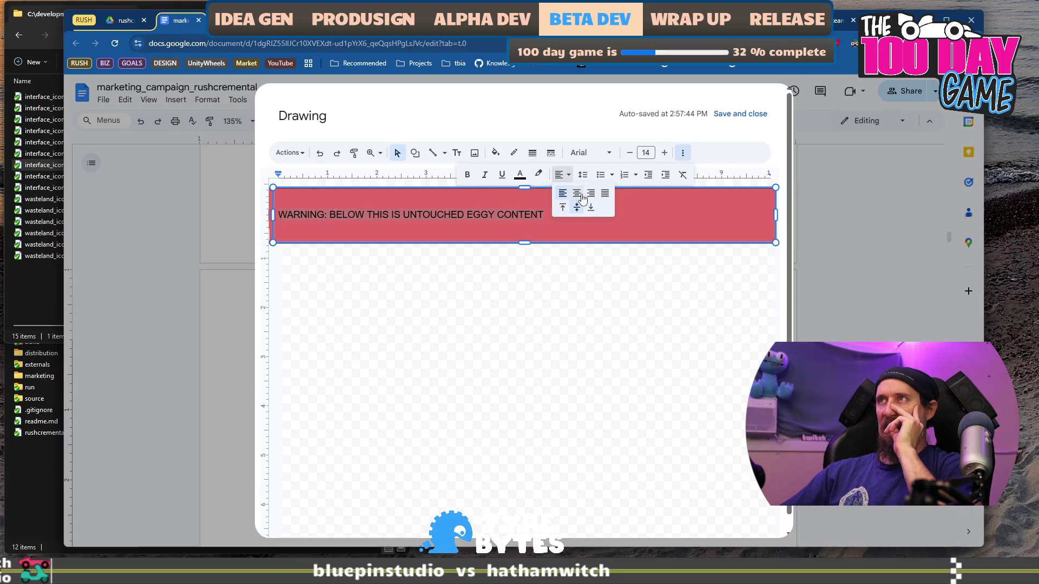
left_click(579, 195)
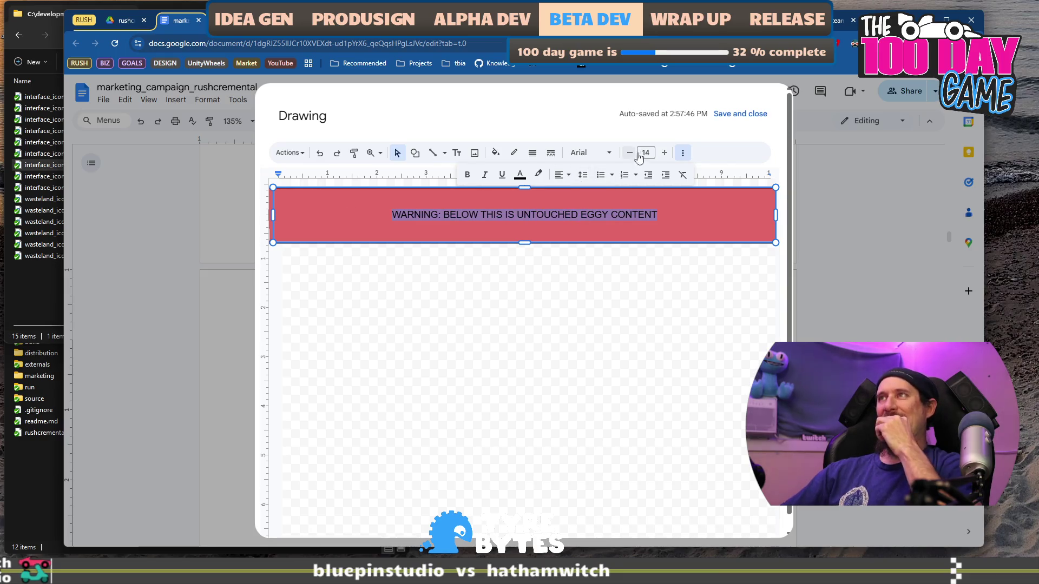
Enlarge the warning text and change its font to Impact.
left_click(664, 155)
left_click(664, 156)
left_click(663, 155)
left_click(664, 156)
left_click(664, 156)
left_click(663, 156)
left_click(664, 156)
left_click(664, 156)
left_click(591, 154)
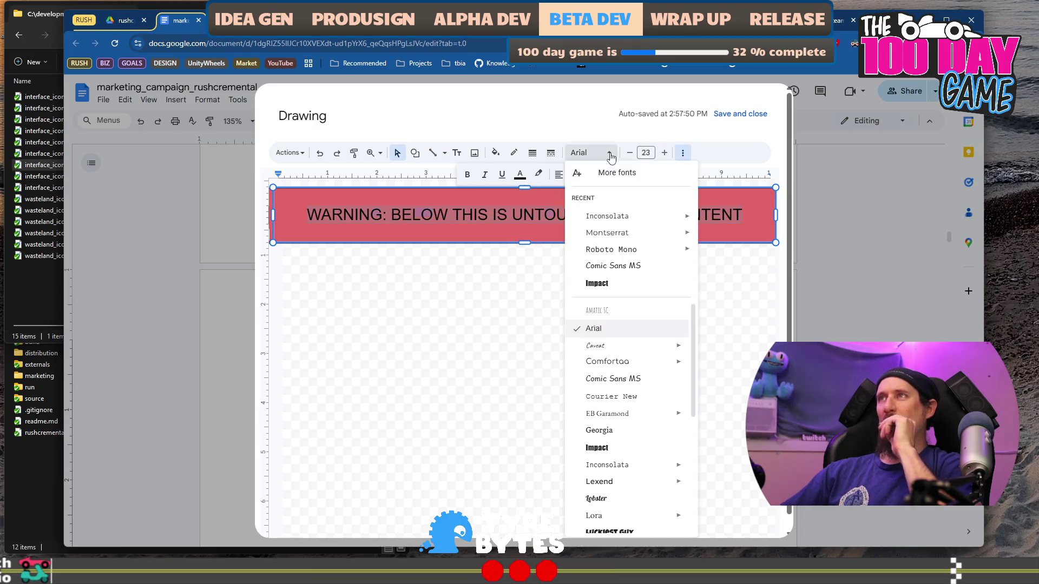
left_click(641, 231)
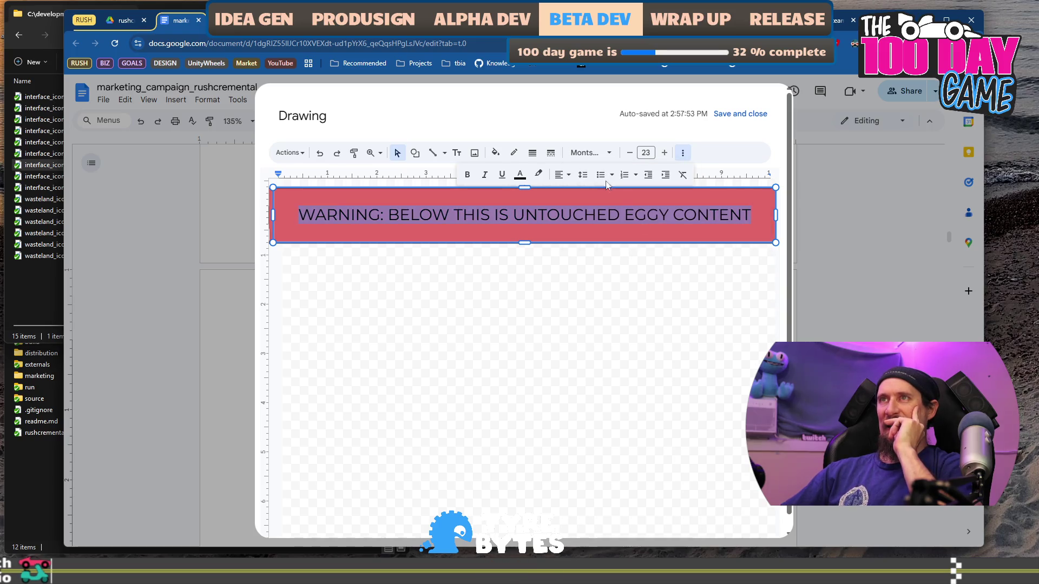
left_click(589, 153)
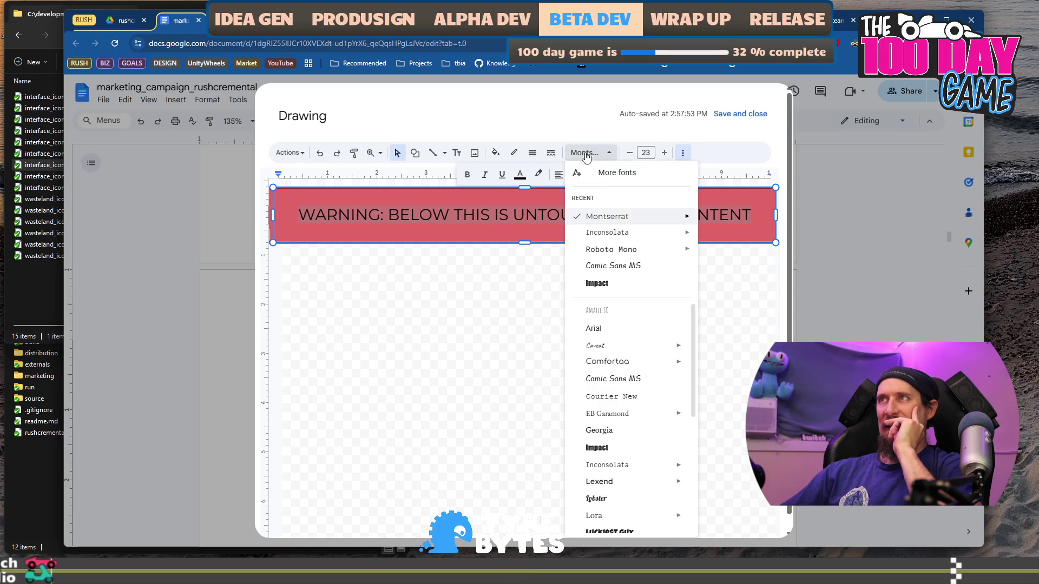
left_click(617, 282)
Raise the Impact text to size 34 and save the banner into the document.
left_click(664, 153)
left_click(664, 153)
left_click(664, 153)
left_click(665, 153)
left_click(664, 153)
left_click(665, 153)
left_click(664, 153)
left_click(664, 153)
left_click(664, 153)
left_click(664, 153)
left_click(664, 153)
left_click(650, 358)
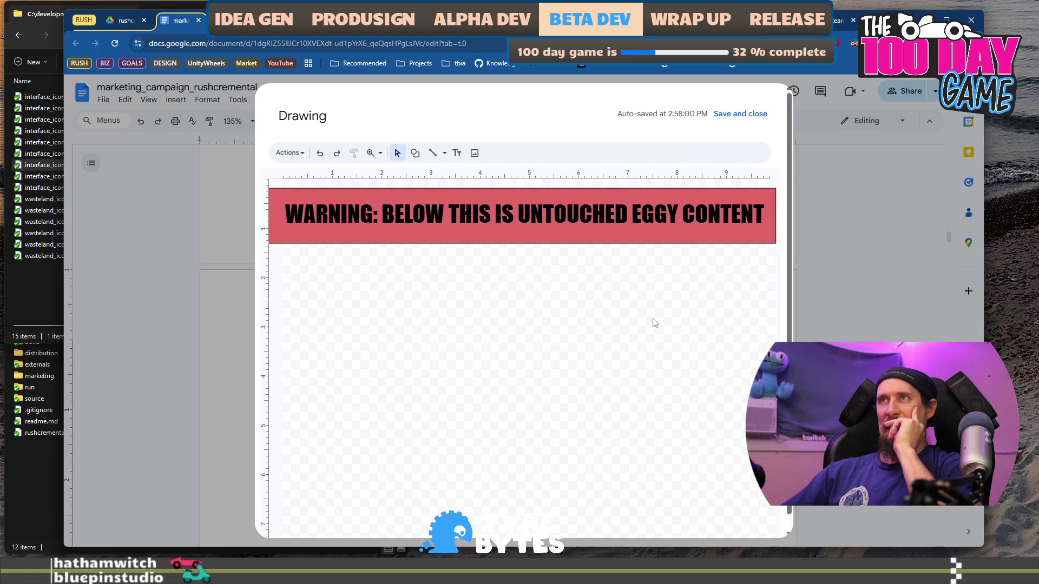
left_click(740, 114)
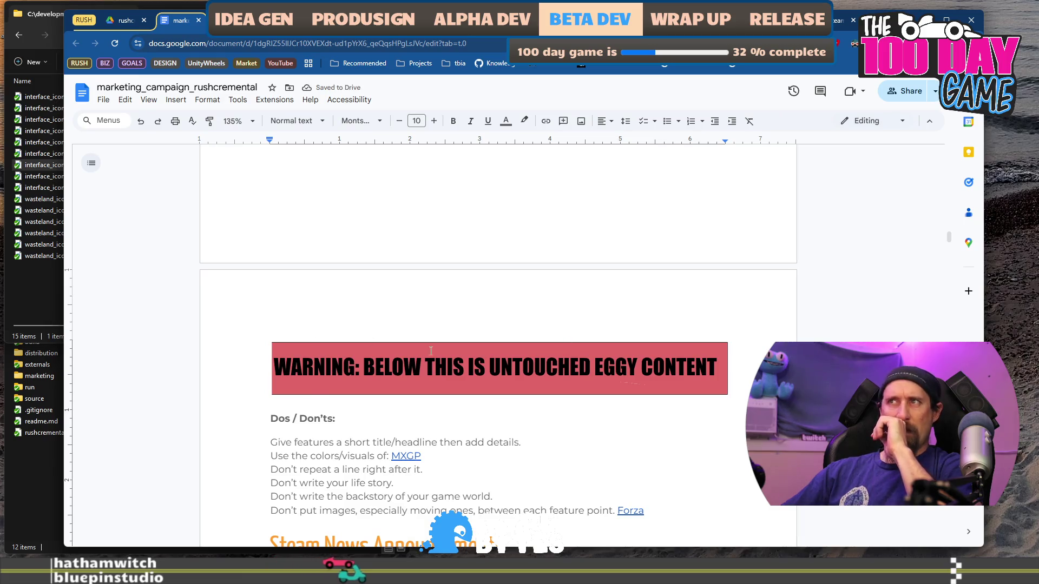
Reopen the banner drawing and narrow the text box so the warning wraps onto two lines.
left_click(277, 385)
left_click(292, 411)
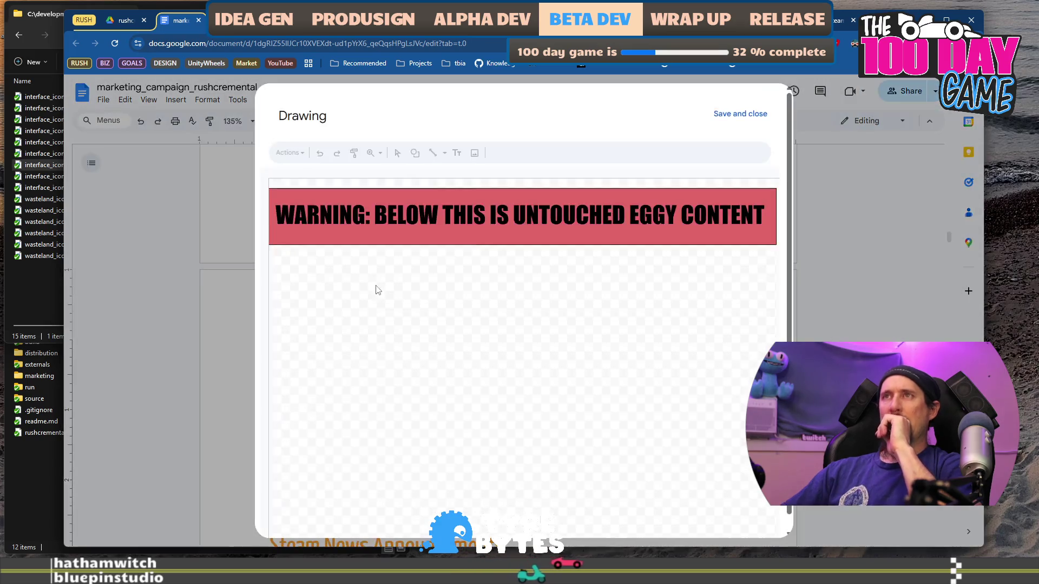
left_click(282, 227)
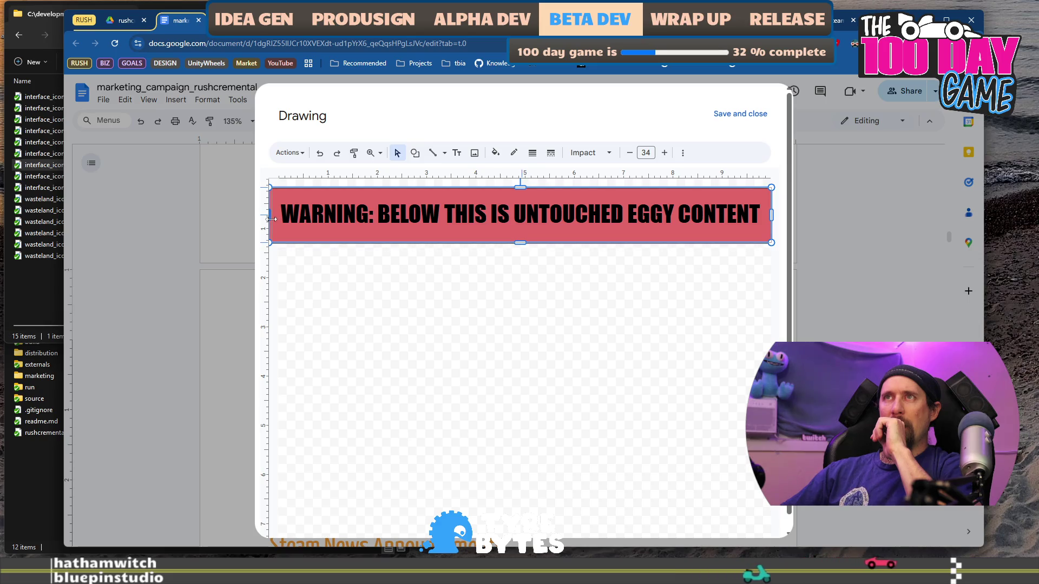
left_click_drag(270, 219, 272, 221)
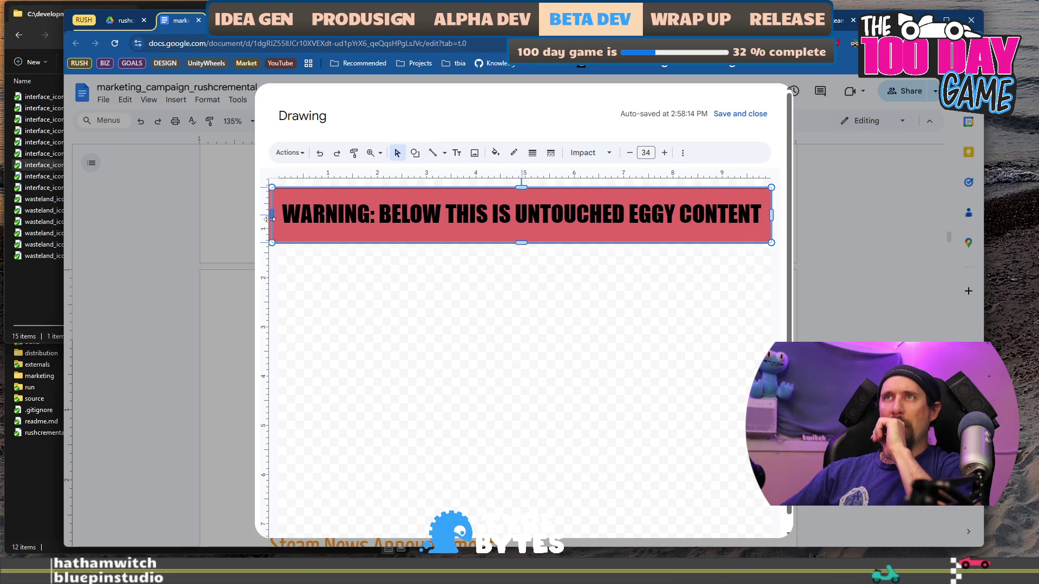
left_click(338, 237)
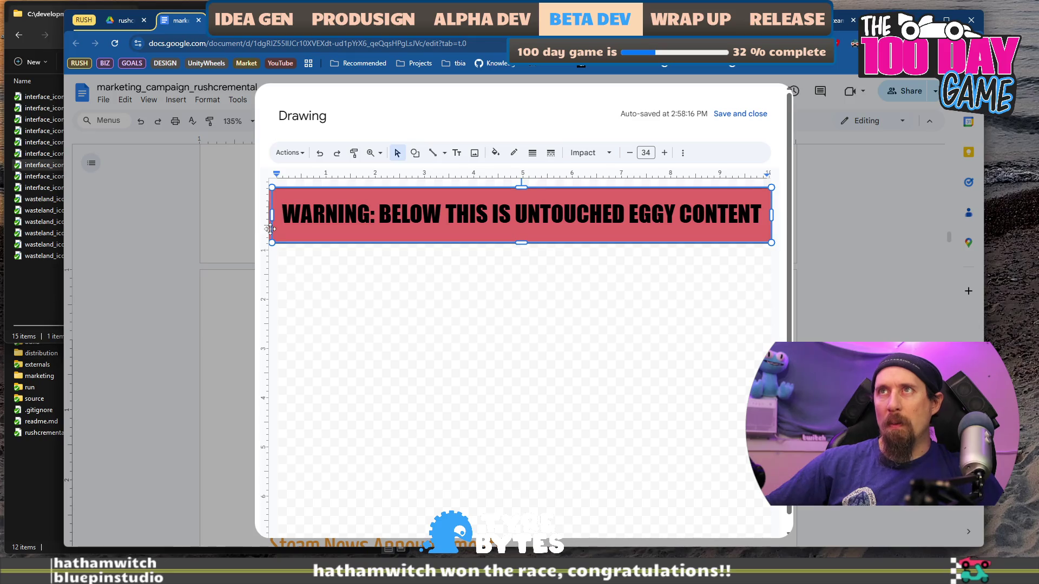
left_click(272, 240)
left_click_drag(272, 215, 284, 215)
Align the red rectangle and text box to the drawing's top-left corner, then close it.
left_click(274, 224)
left_click(284, 224)
left_click(273, 224)
left_click(297, 220)
mouse_move(297, 220)
left_mouse_down()
mouse_move(310, 221)
mouse_move(308, 234)
mouse_move(305, 221)
left_mouse_up()
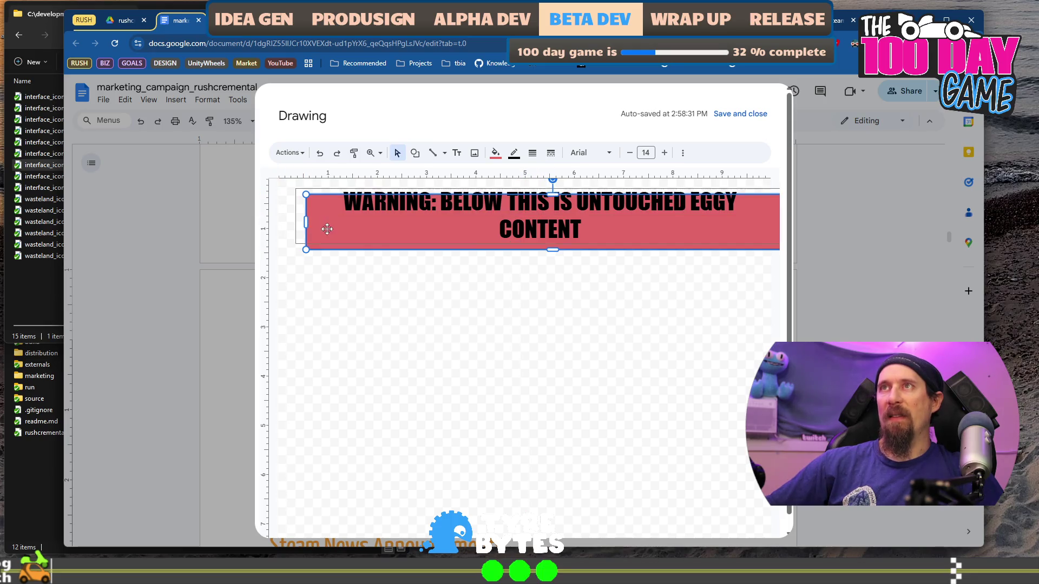
left_click(302, 224)
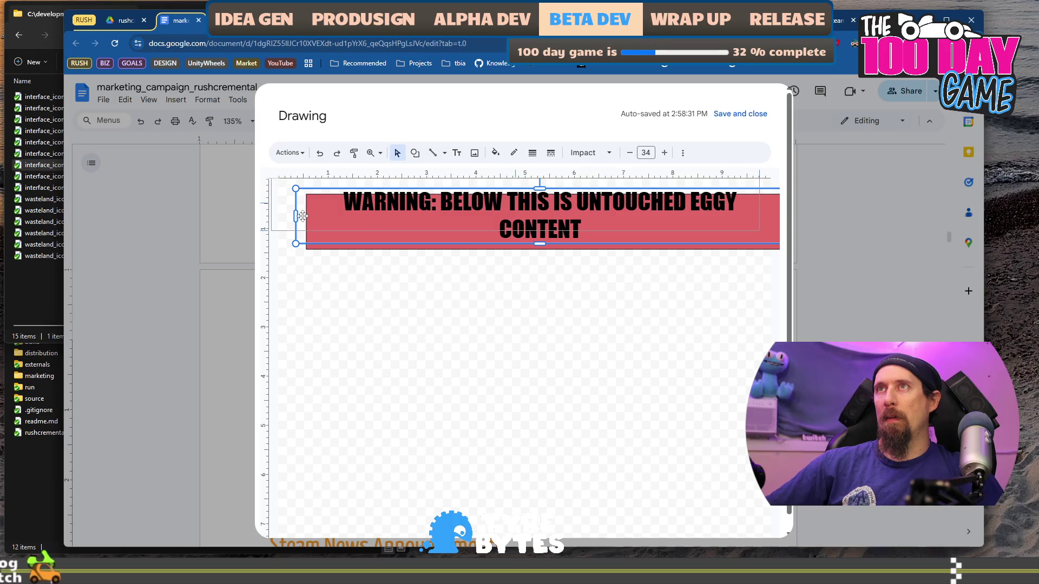
left_click_drag(302, 222, 277, 209)
left_click(350, 236)
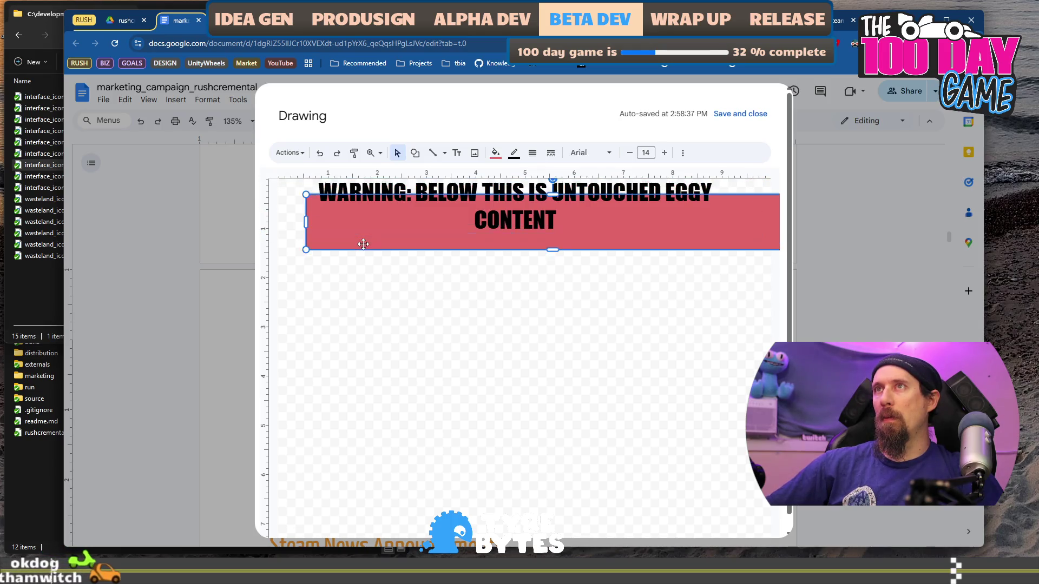
left_click_drag(349, 240, 336, 233)
left_click(326, 226)
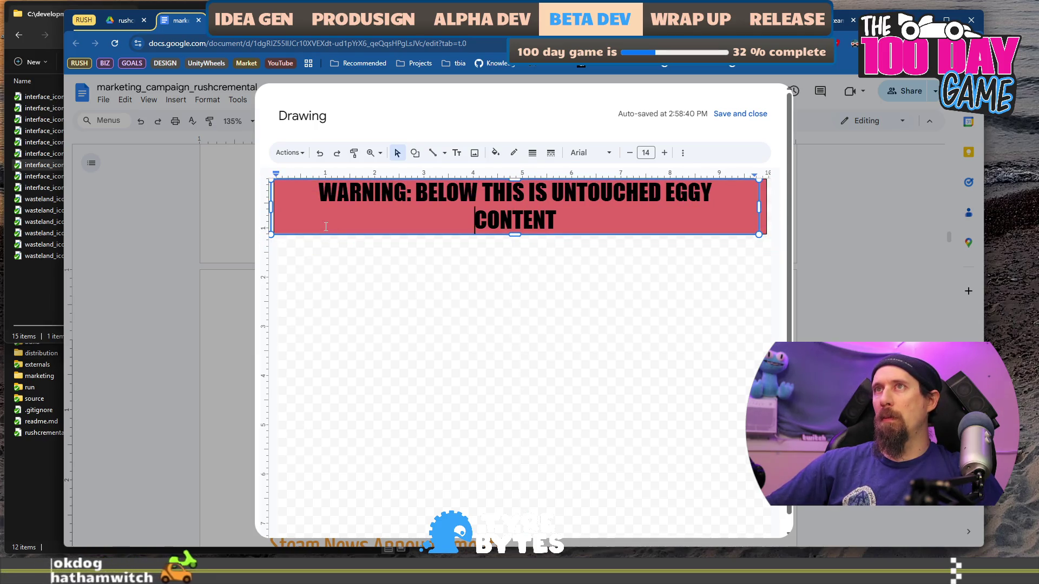
left_click(766, 233)
left_click(737, 225)
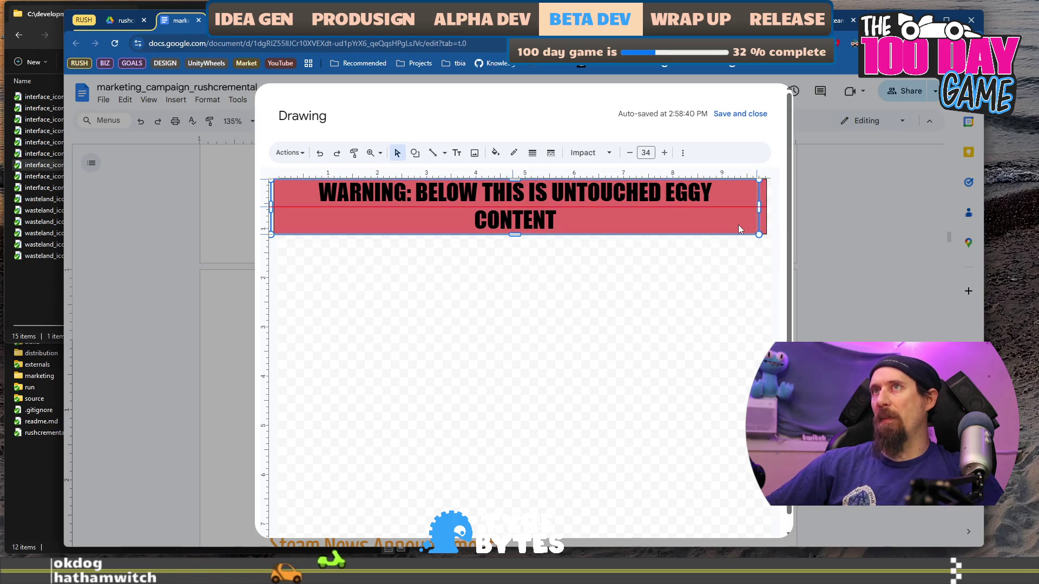
key("Escape")
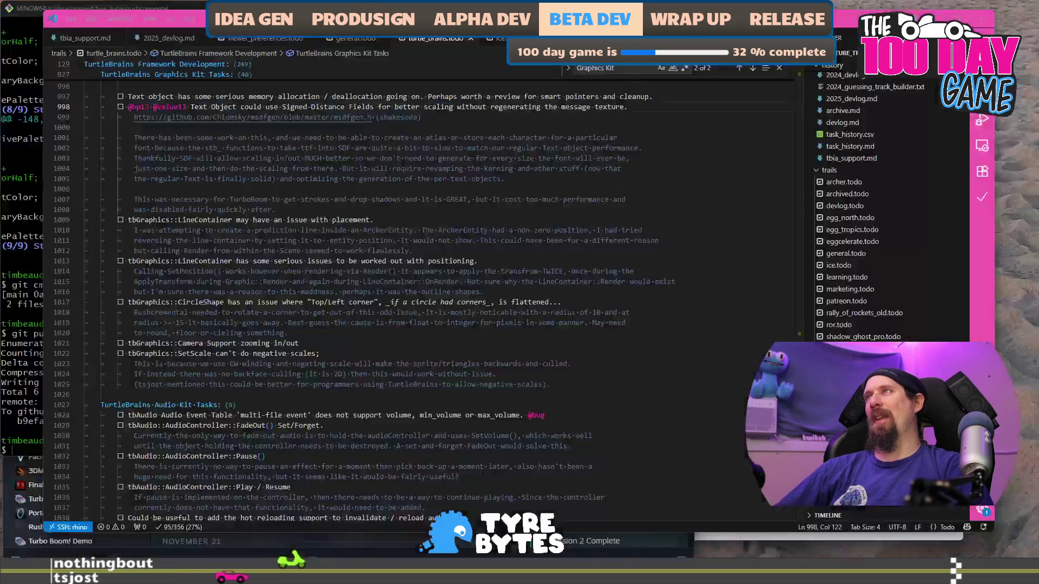
Search 'weather orleans vt' in a new tab and view next Tuesday's forecast.
key("ctrl+t")
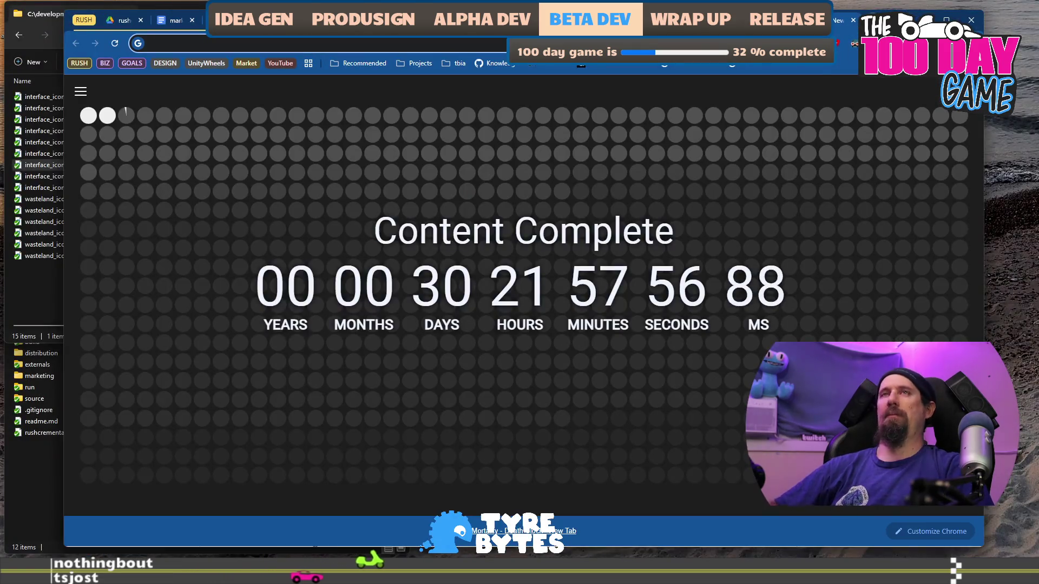
type("t")
key("BackSpace")
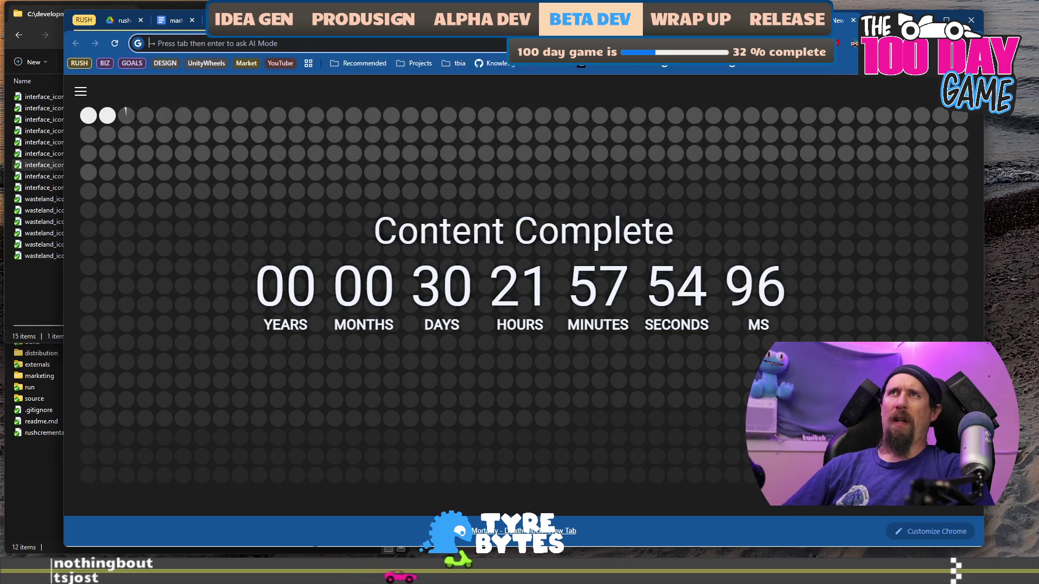
type("weather")
key("Return")
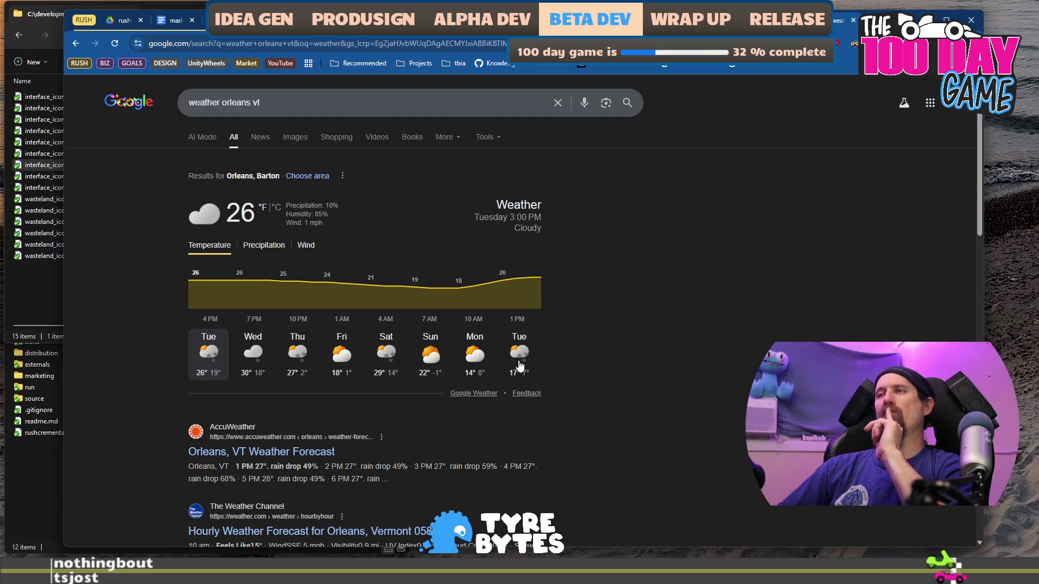
left_click(519, 365)
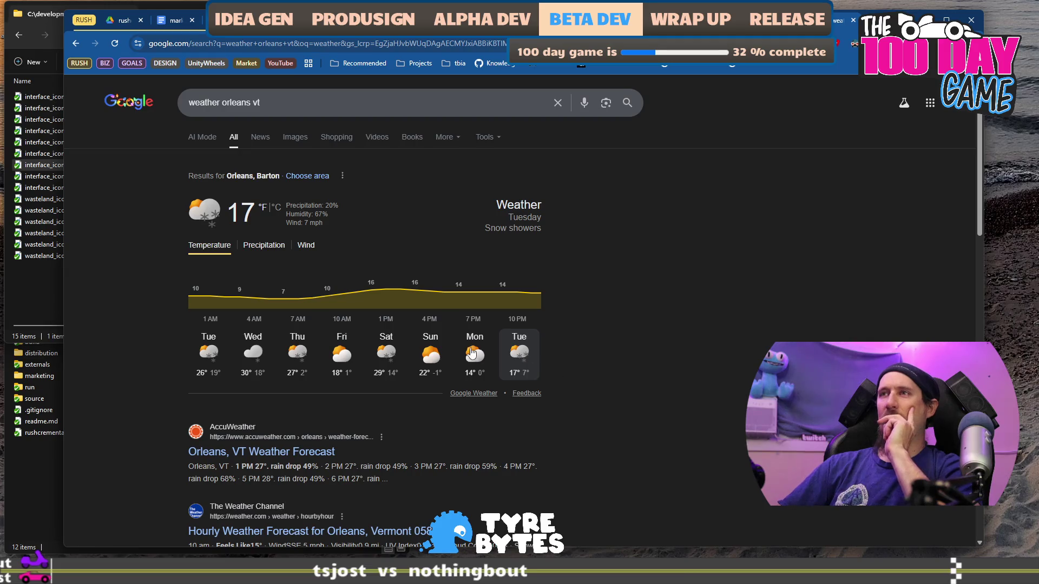
Show Sunday's Orleans forecast in Celsius, then switch back to Fahrenheit.
left_click(429, 371)
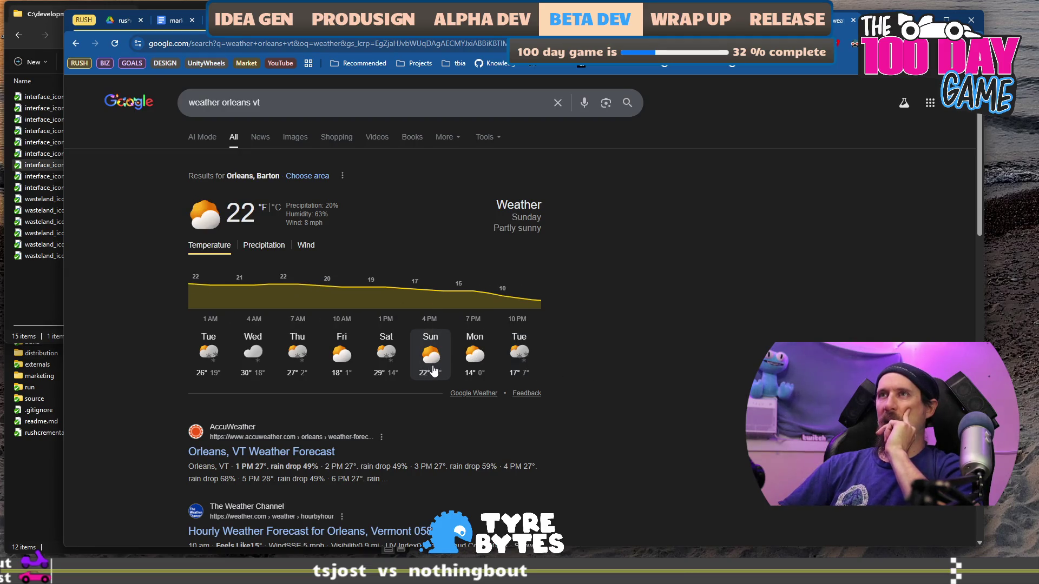
left_click(277, 208)
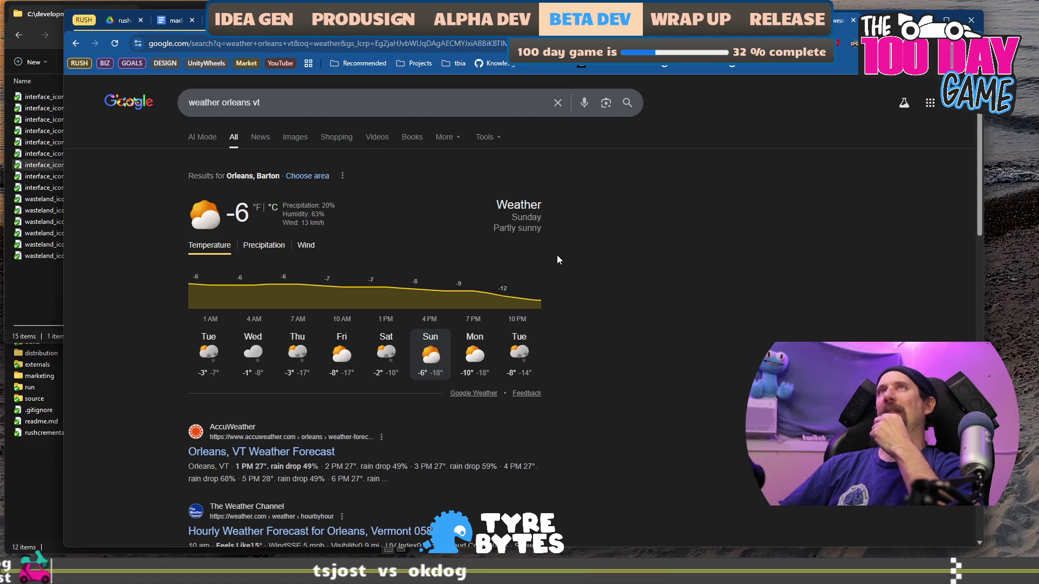
left_click(257, 209)
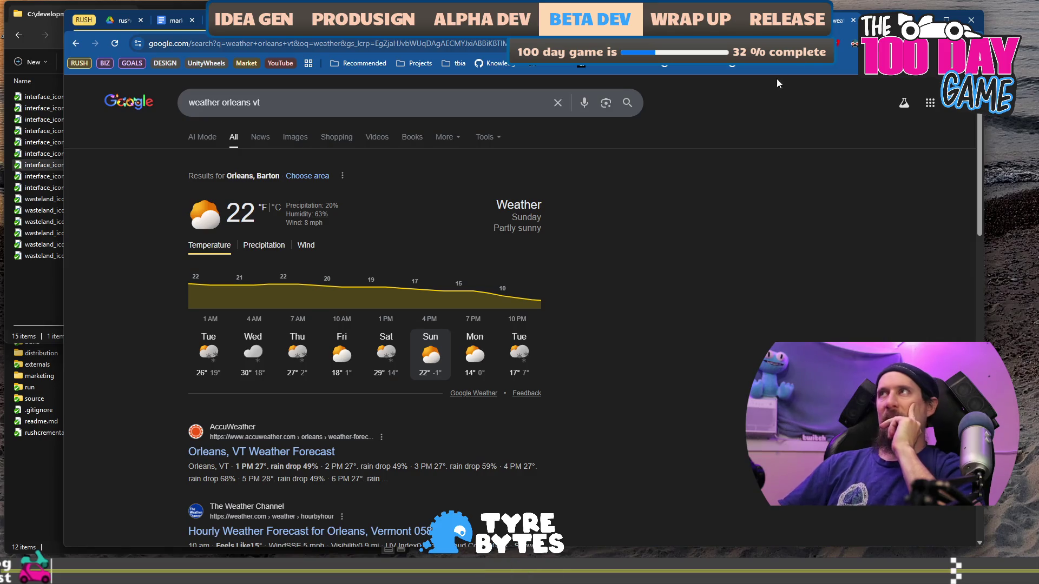
Close the weather results tab to bring back the marketing campaign document.
left_click(852, 21)
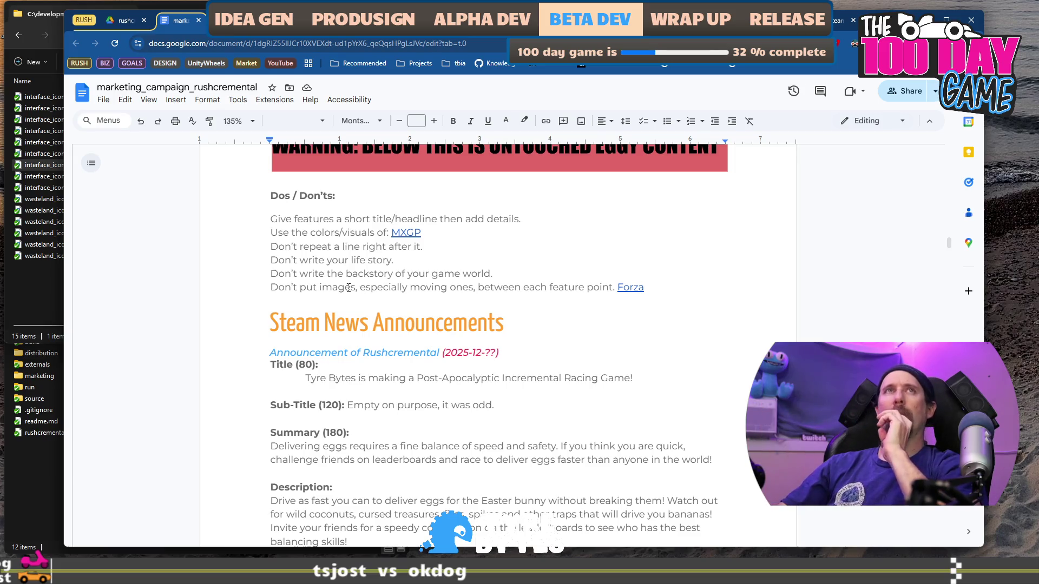
Open the Twitch channel page in a new tab, then return to the tracker's hours sheet.
key("ctrl+t")
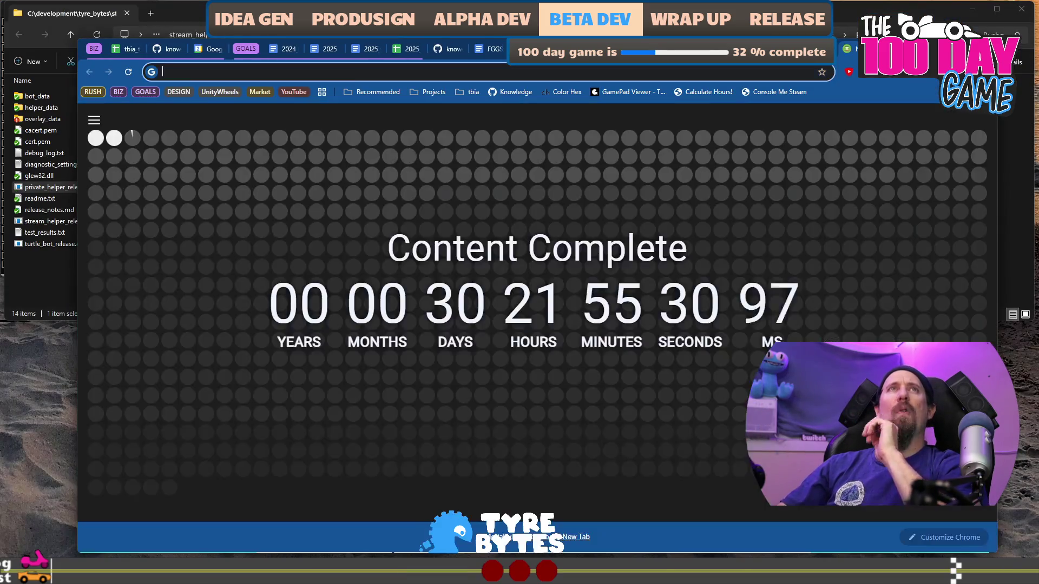
type("twitch.tv/timbeaudet/")
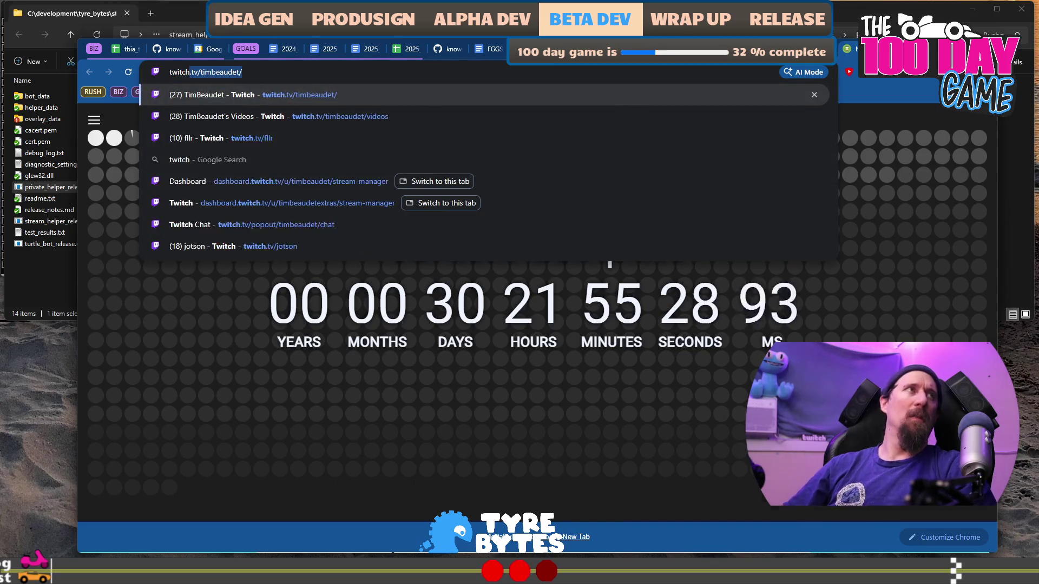
key("Return")
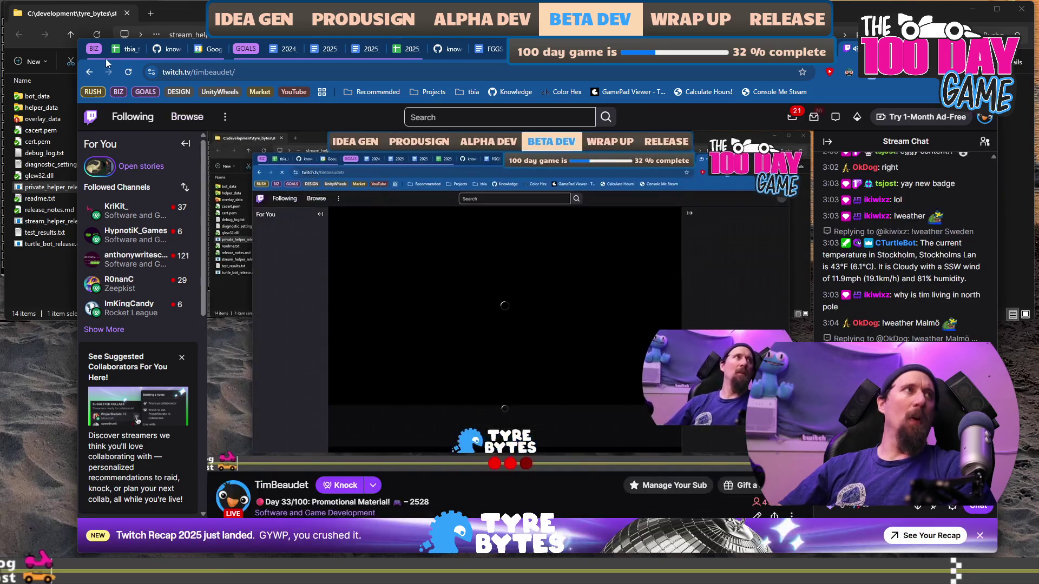
key("ctrl+1")
key("ctrl+Page_Down")
key("ctrl+Page_Down")
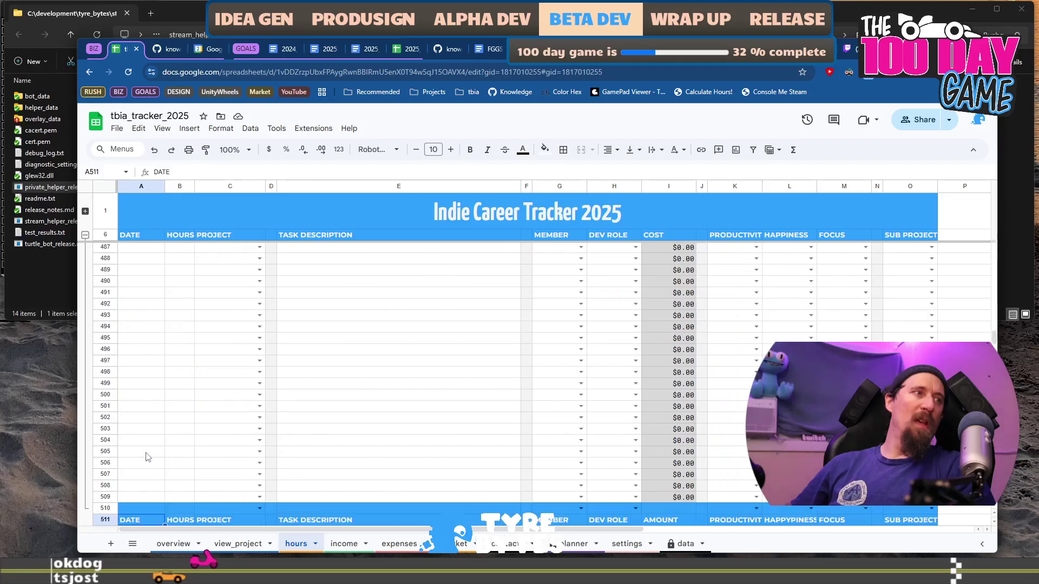
Enter the date 2025-12-31 in cell A387, the next empty row of the hours log.
key("Down")
type("2025-12-02")
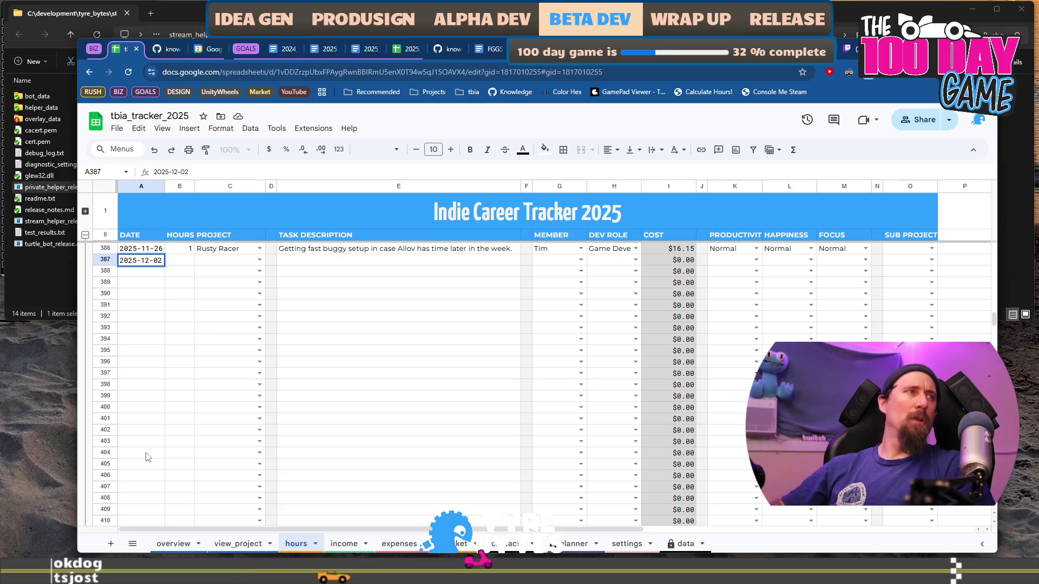
key("BackSpace")
key("BackSpace")
type("31")
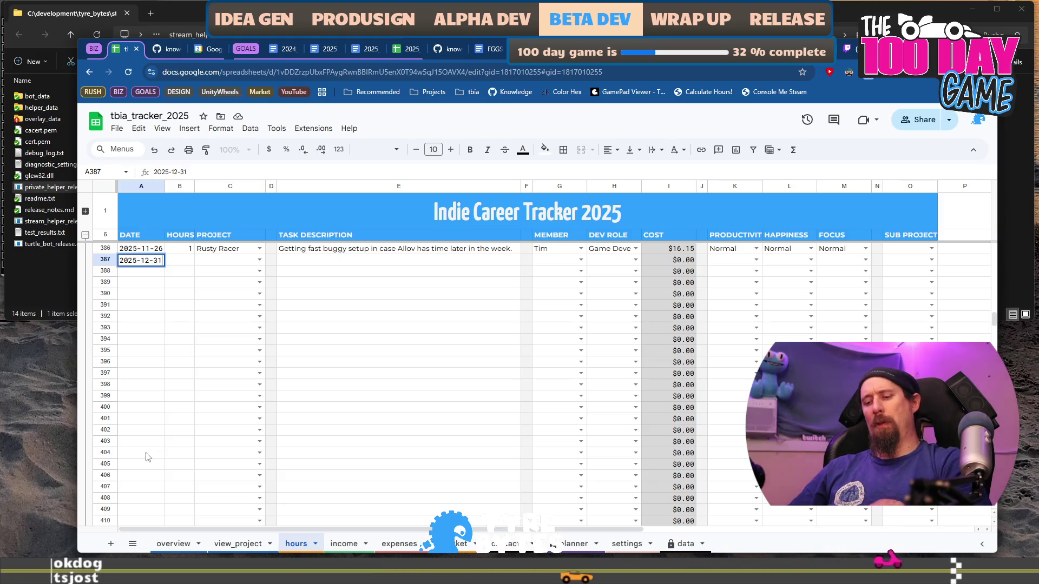
key("ctrl+t")
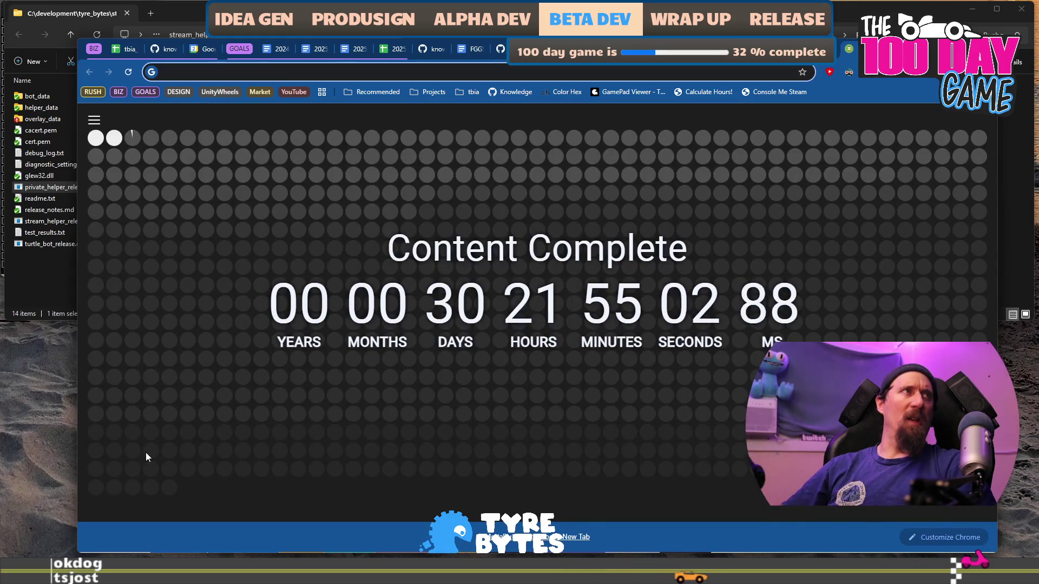
Check the 2025 year view in Google Calendar, then return to the tbia_tracker_2025 spreadsheet.
left_click(206, 51)
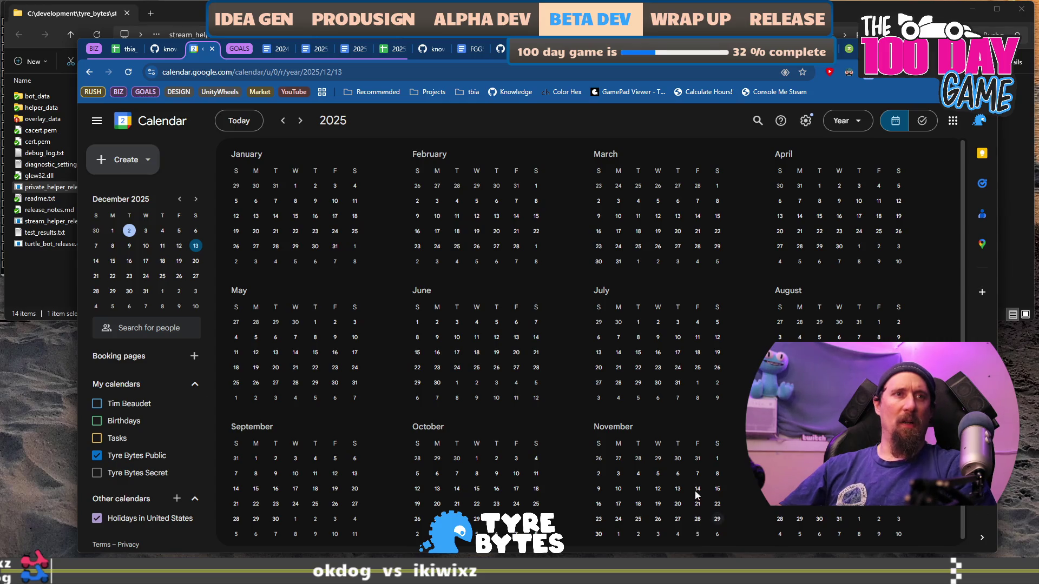
left_click(122, 50)
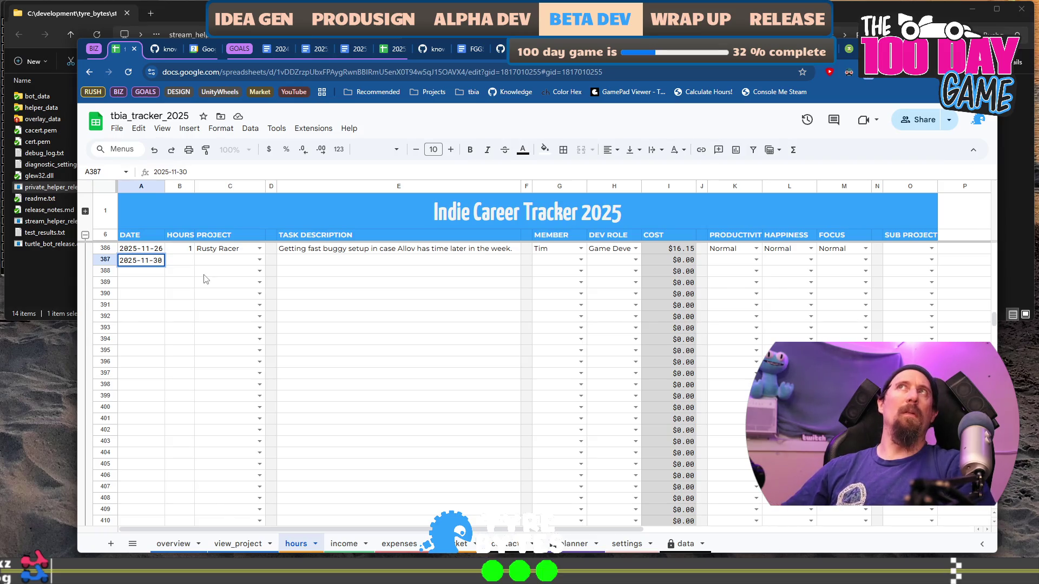
Commit 2025-11-30 in A387 and enter 2025-12-02 as the date in A389.
key("Tab")
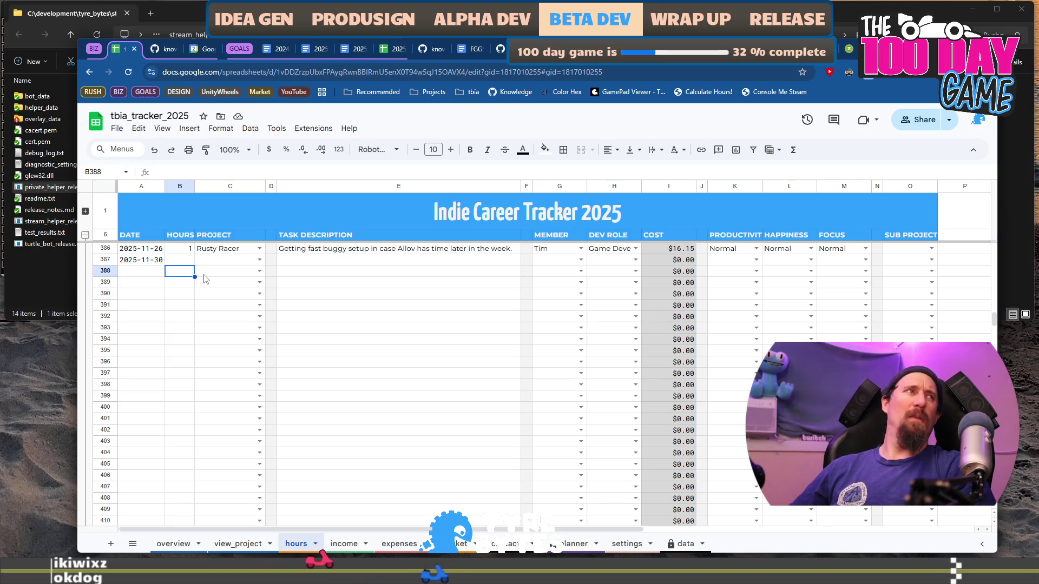
key("Left")
key("Down")
key("Down")
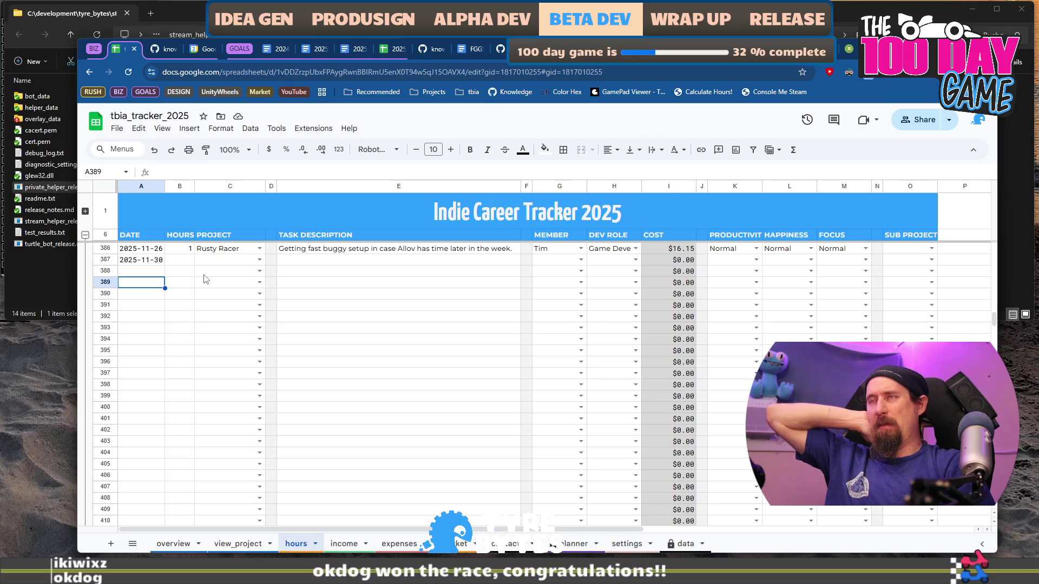
type("`dat")
key("Escape")
type("2025-12-02")
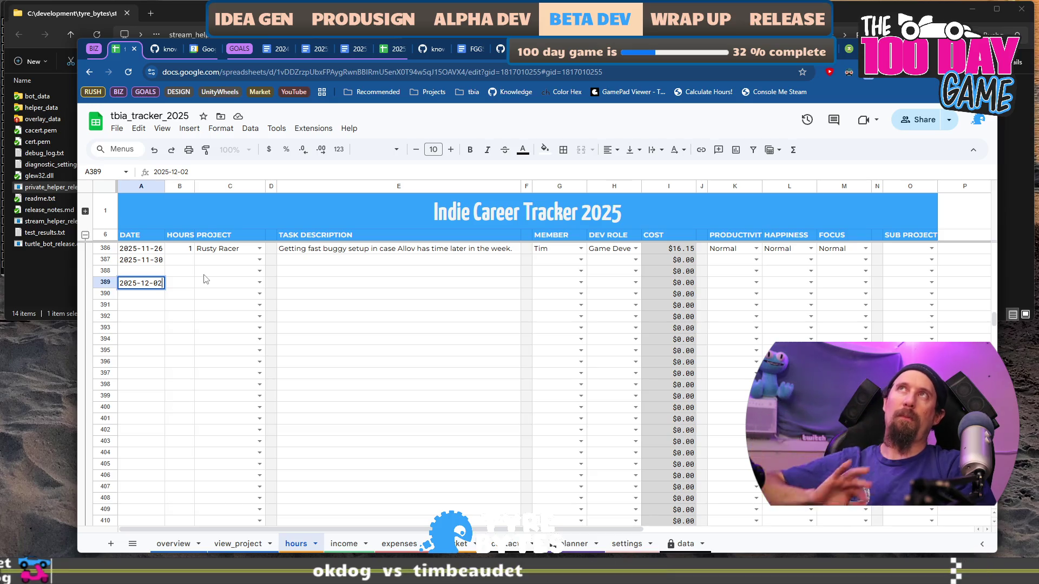
key("Tab")
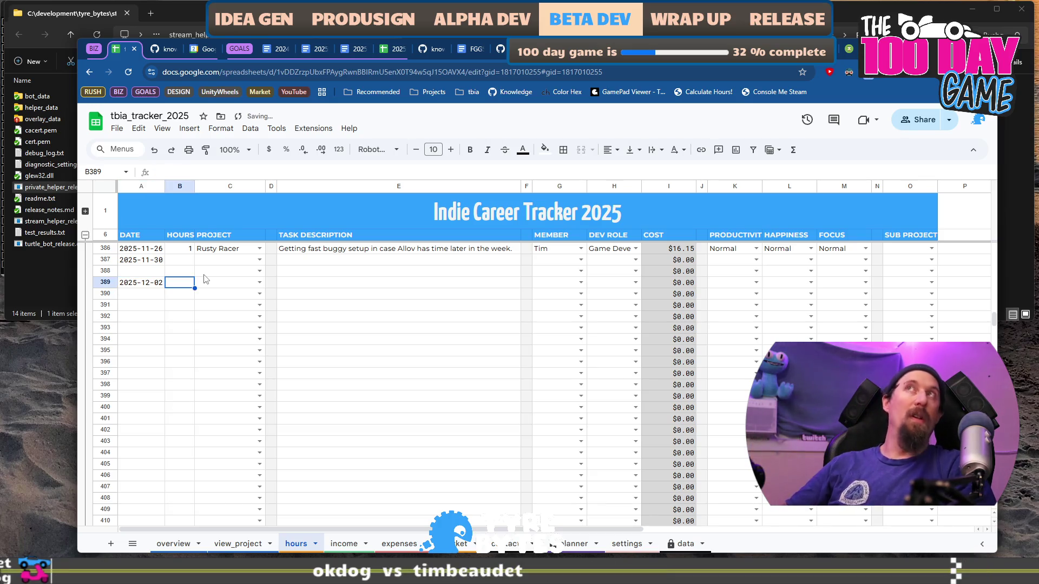
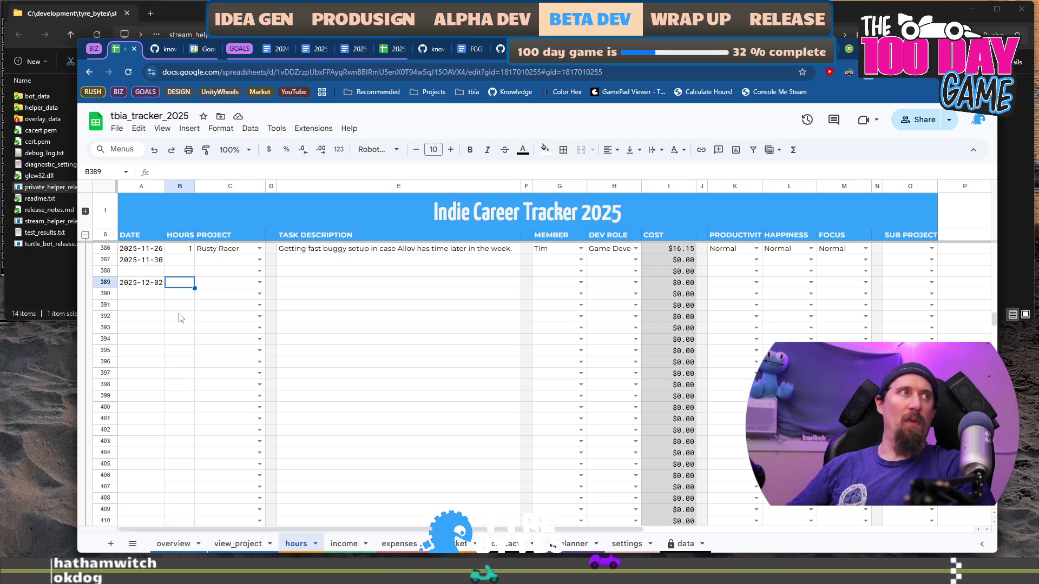
key("Left")
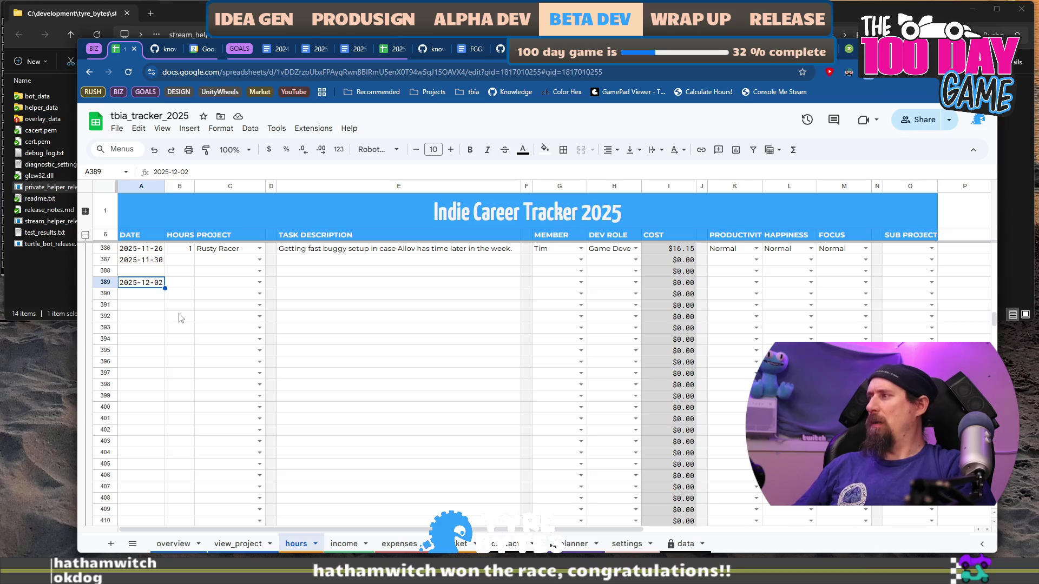
key("Return")
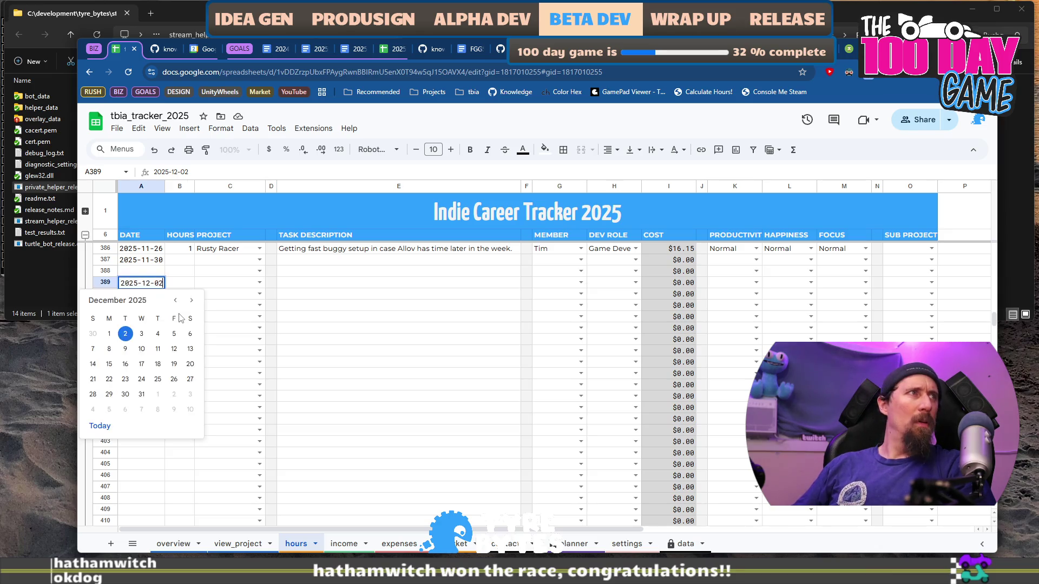
type("1")
key("Return")
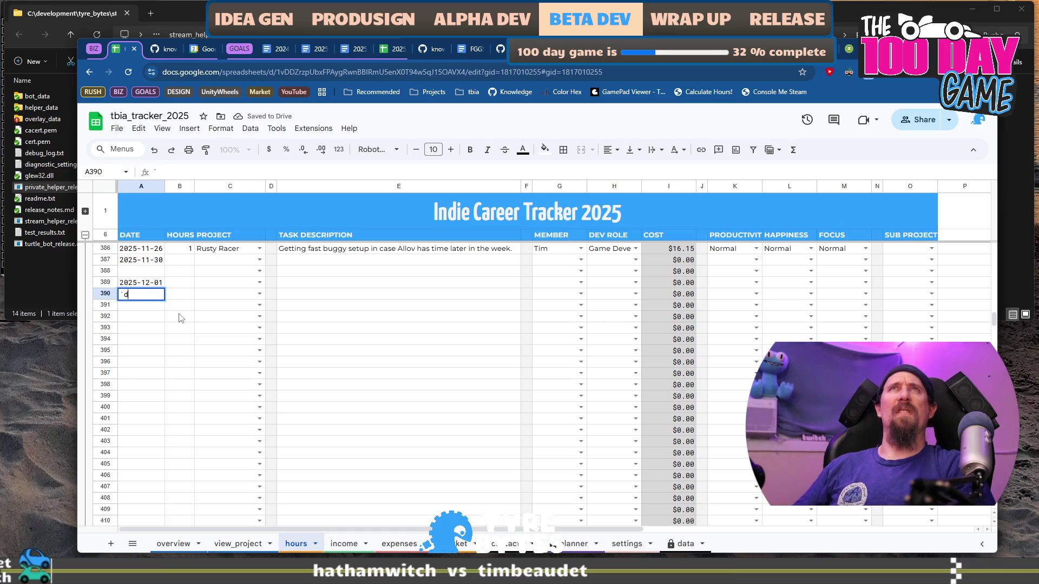
key("Tab")
type("8.75")
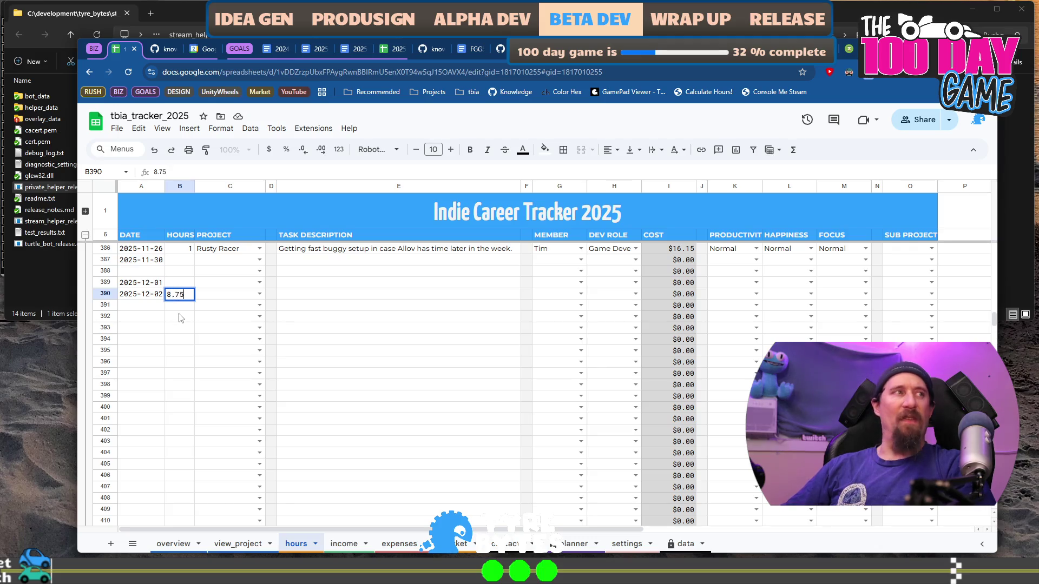
key("Tab")
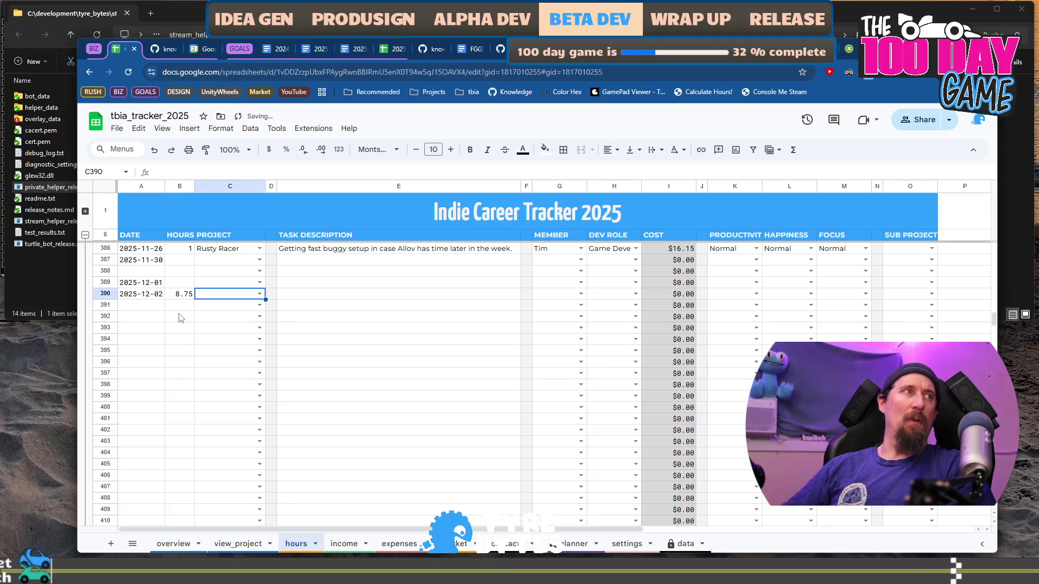
key("Left")
key("Up")
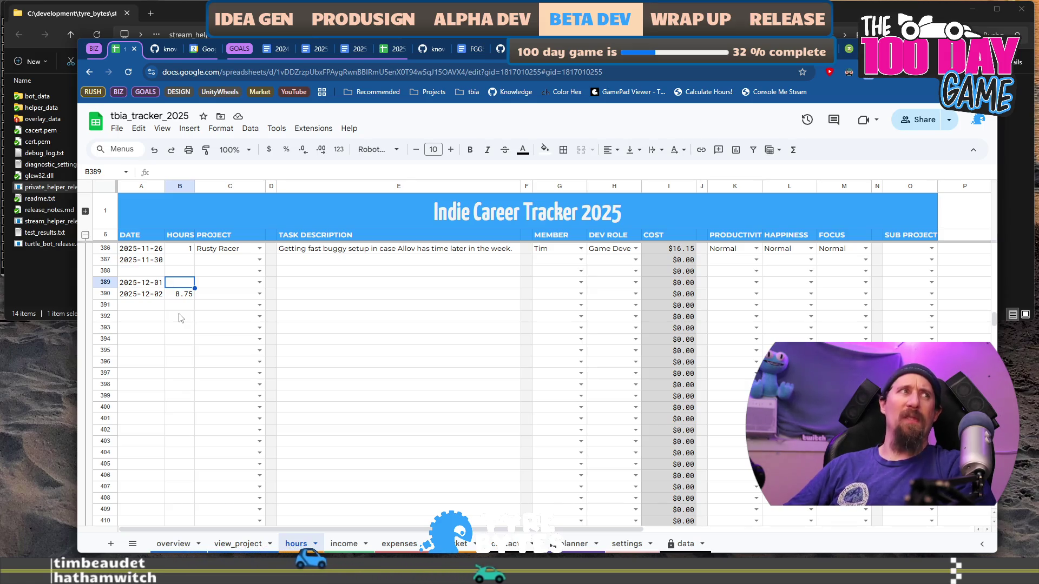
key("Up")
key("Up")
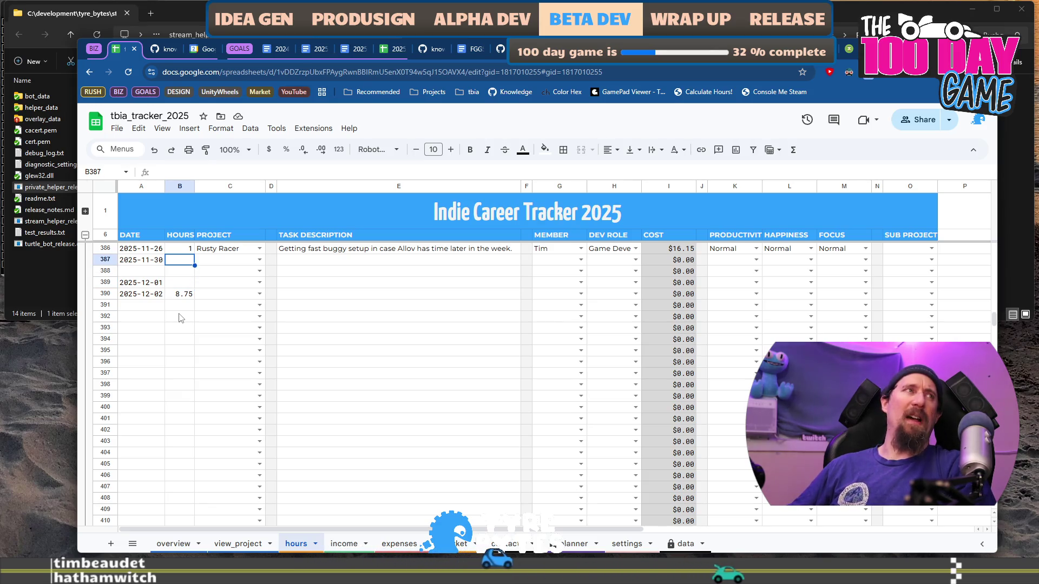
scroll(181, 318, "up", 2)
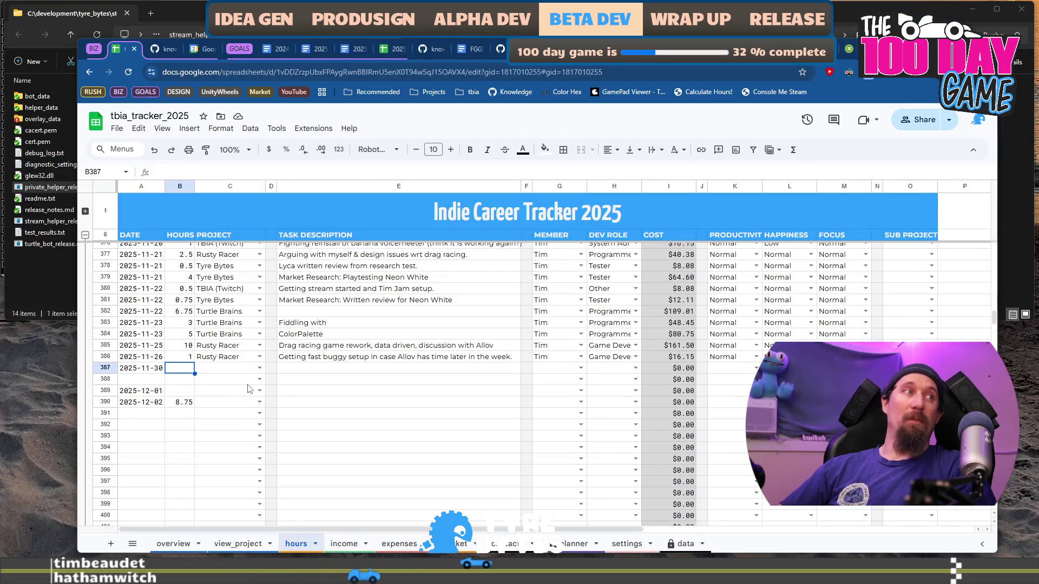
left_click(182, 425)
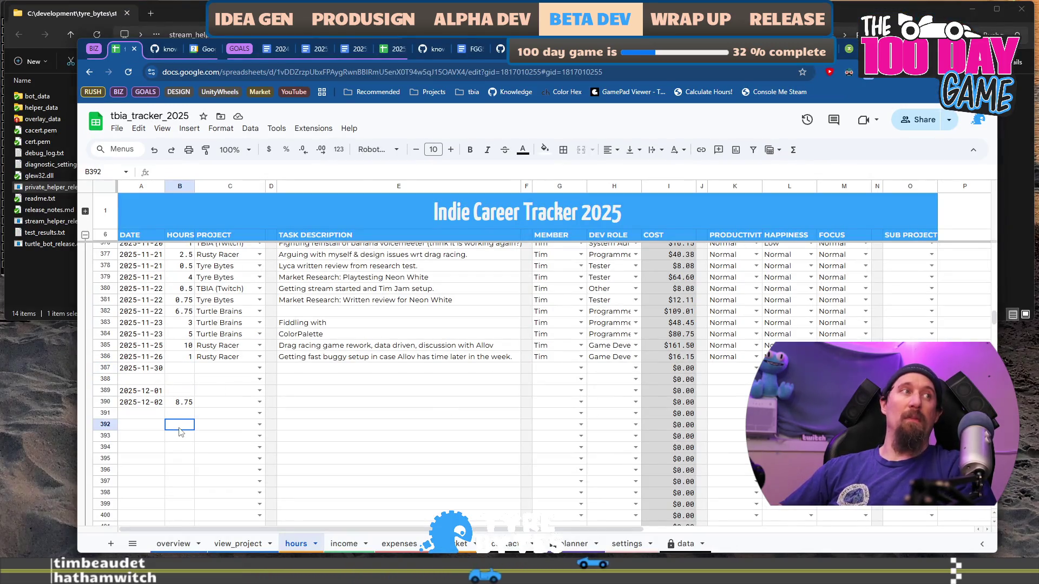
left_click(189, 371)
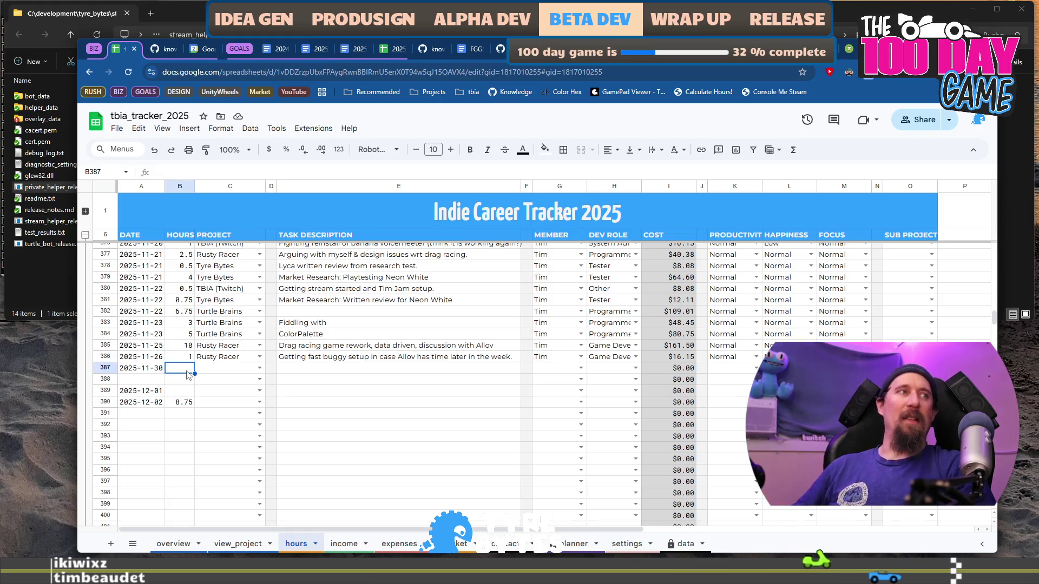
key("Down")
key("Down")
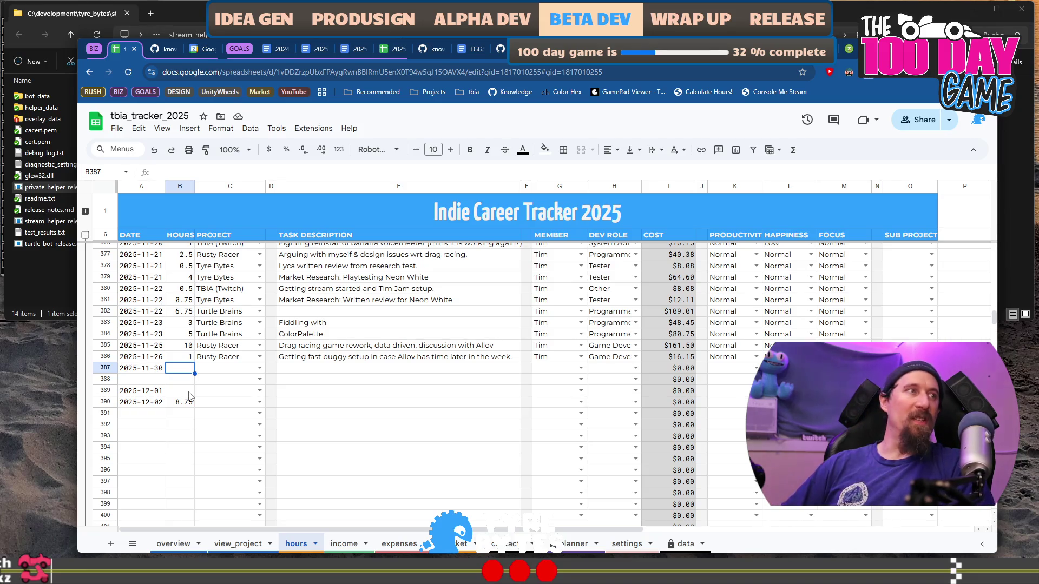
left_click(188, 396)
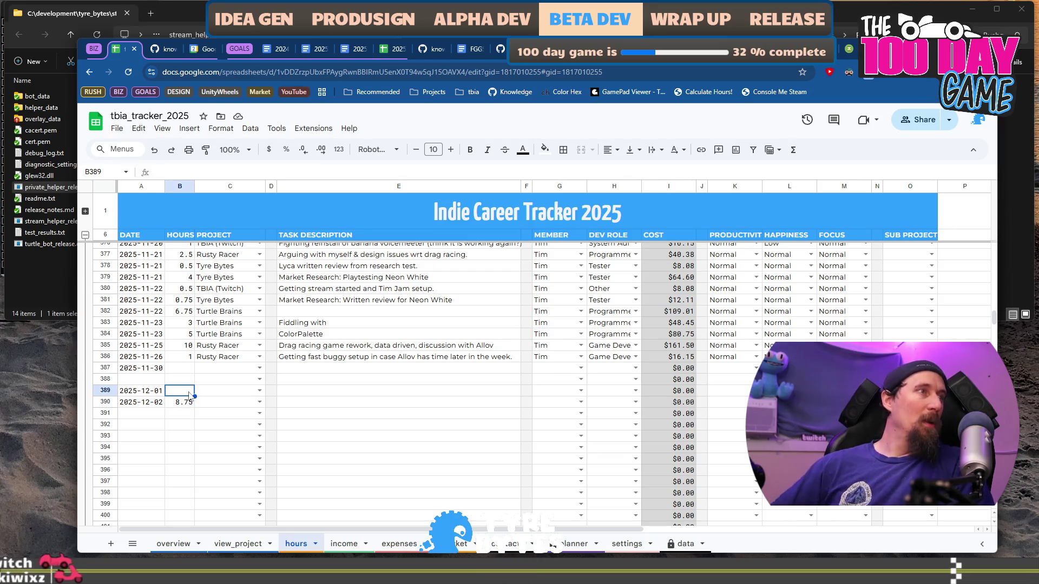
Fill the 2025-12-02 row with Rusty Racer, 'Marketing Day: Preparing for Steam Store Page', the member and Marketeer.
left_click(221, 403)
type("R")
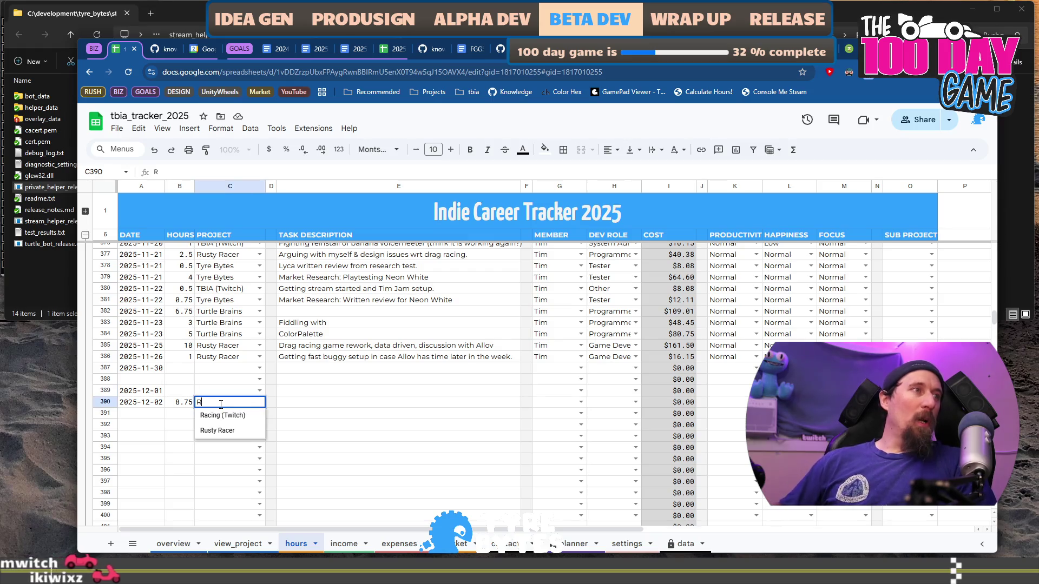
key("Tab")
key("Tab")
type("M")
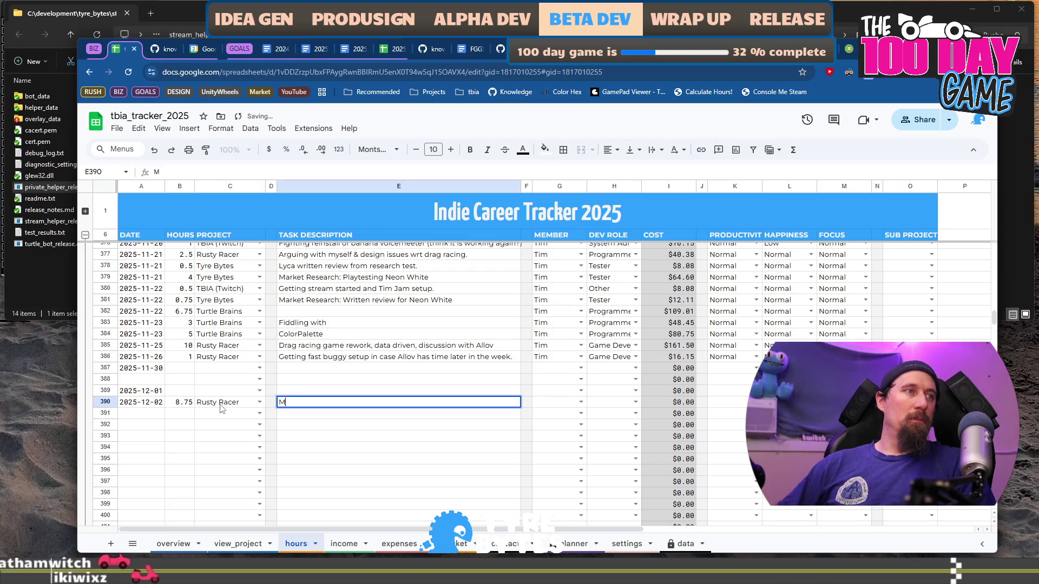
type("arketing Day")
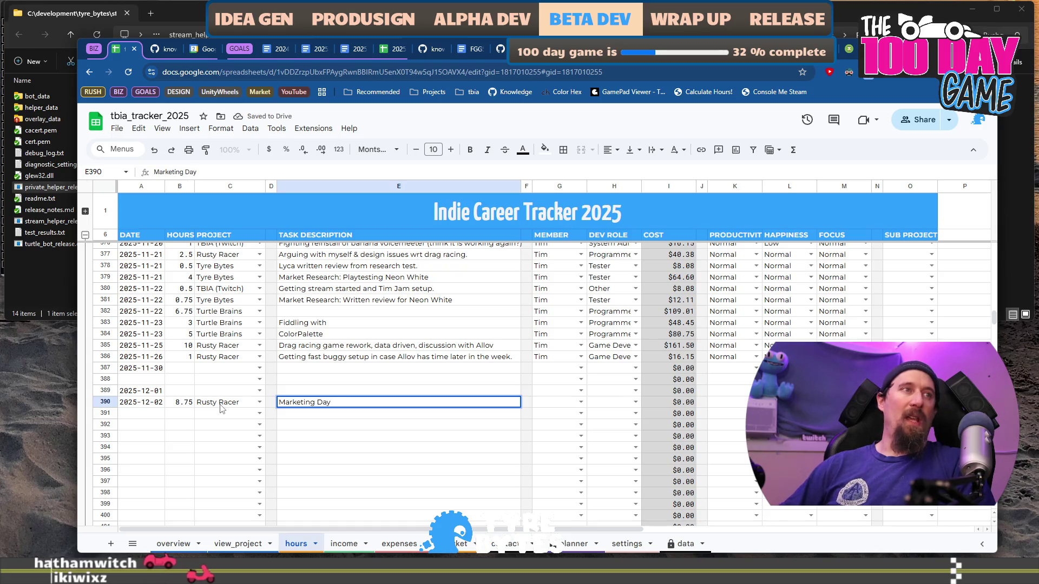
type(": Preparing for Steam ")
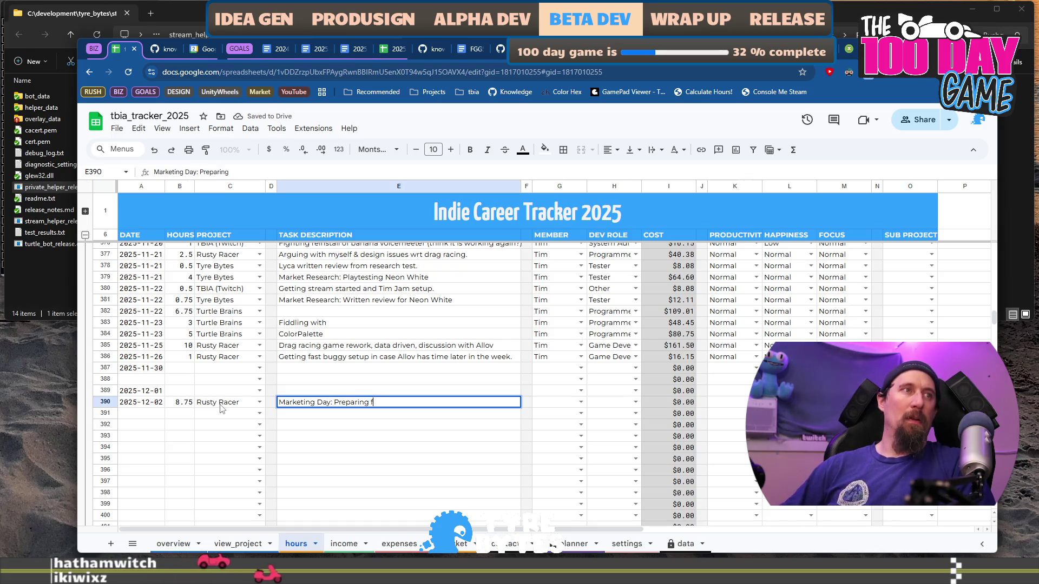
type("St")
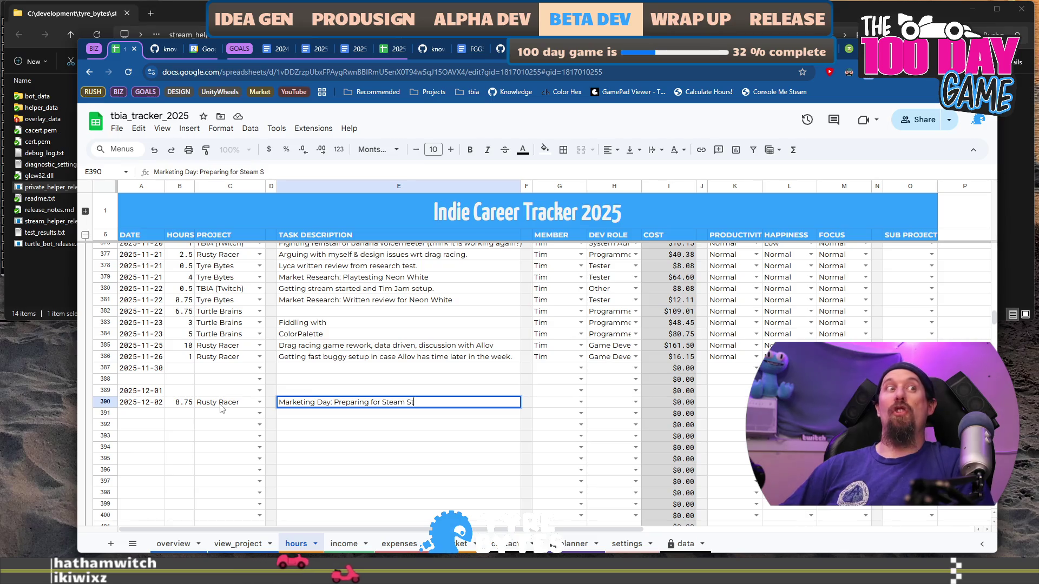
type("ore Page")
key("Tab")
key("Tab")
type("Tim")
key("Tab")
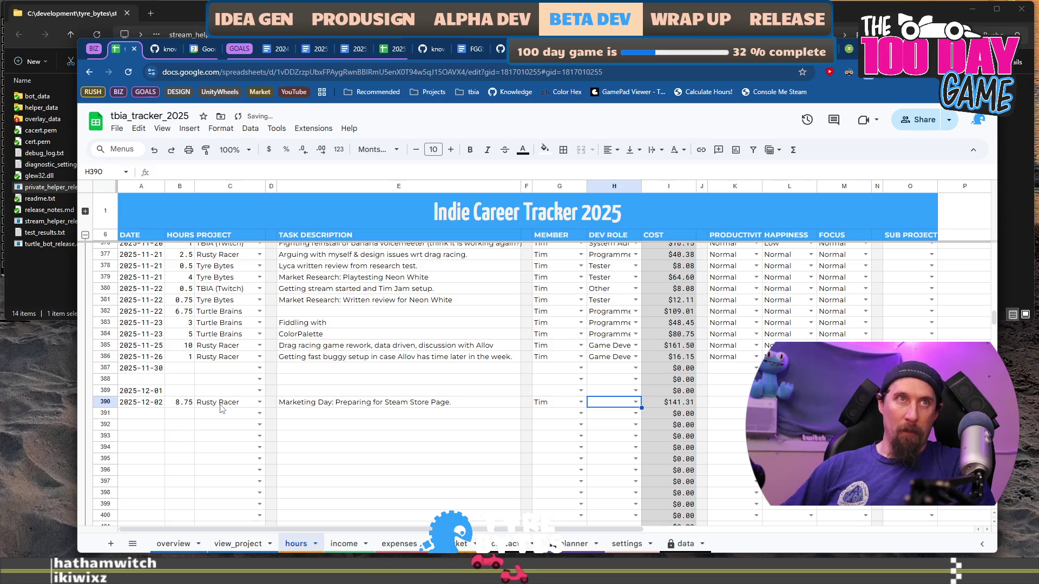
type("M")
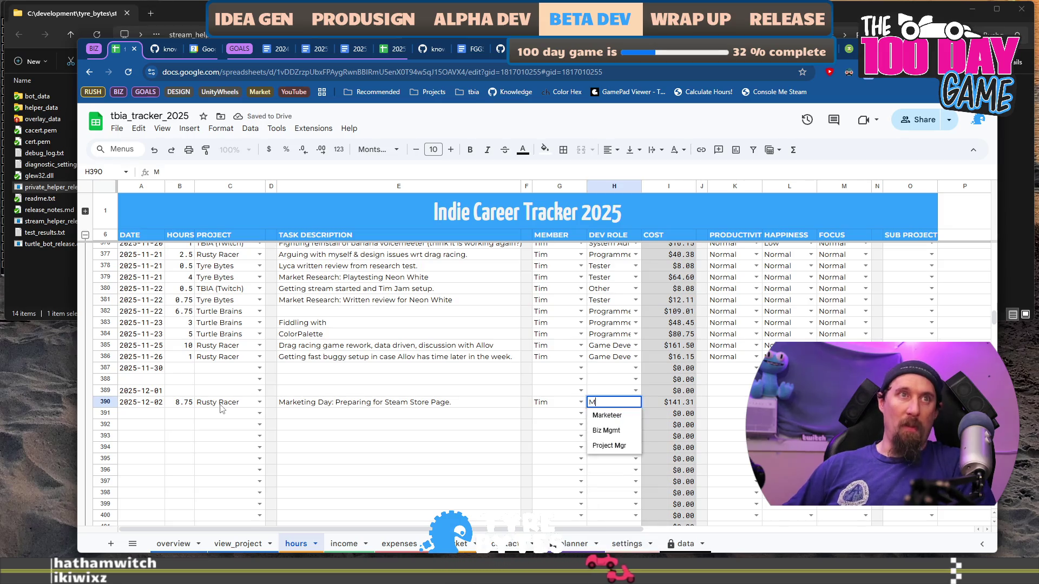
key("Tab")
key("Tab")
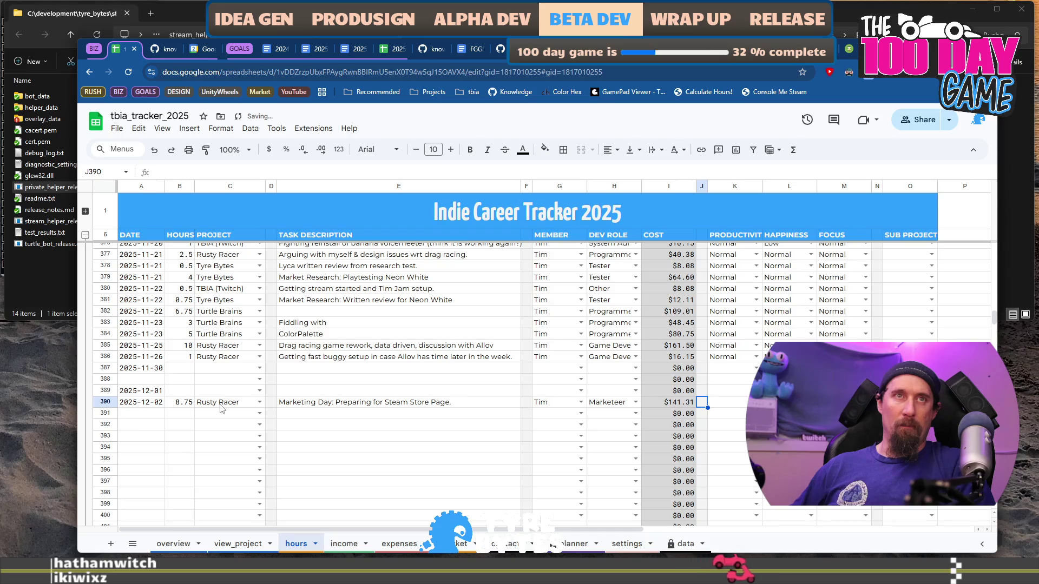
Copy the Normal rating from K386 into the row 390 rating cells K390:M390.
key("Right")
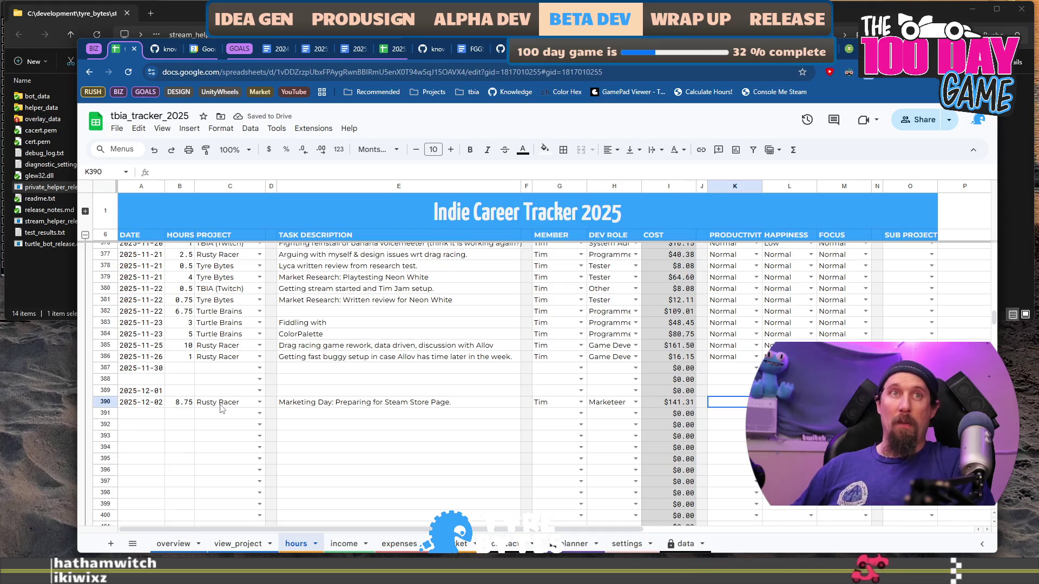
key("Up")
key("Up")
key("Up")
key("ctrl+c")
key("Down")
key("Down")
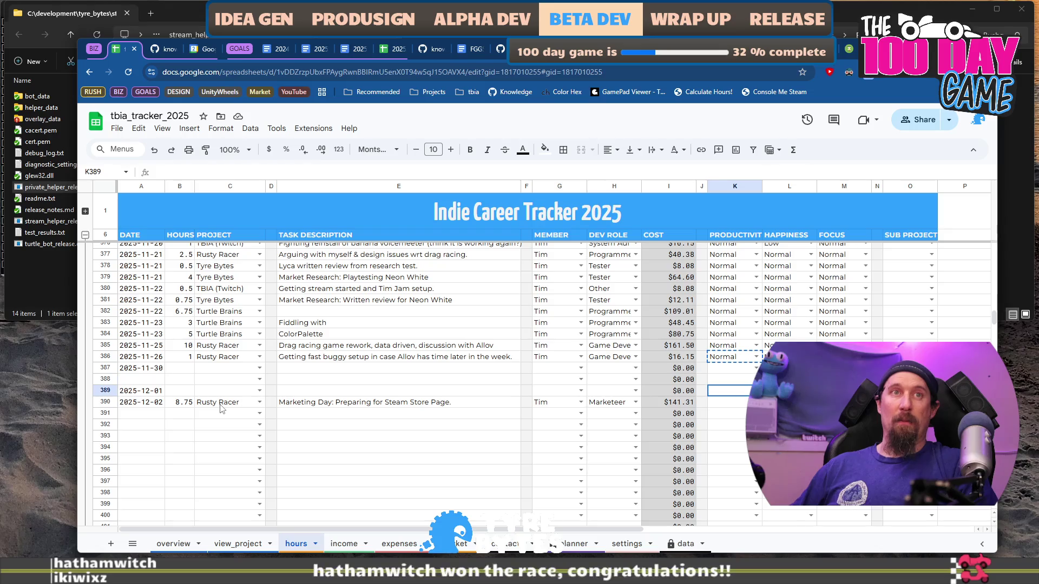
key("Down")
key("Down")
key("shift+Right")
key("shift+Right")
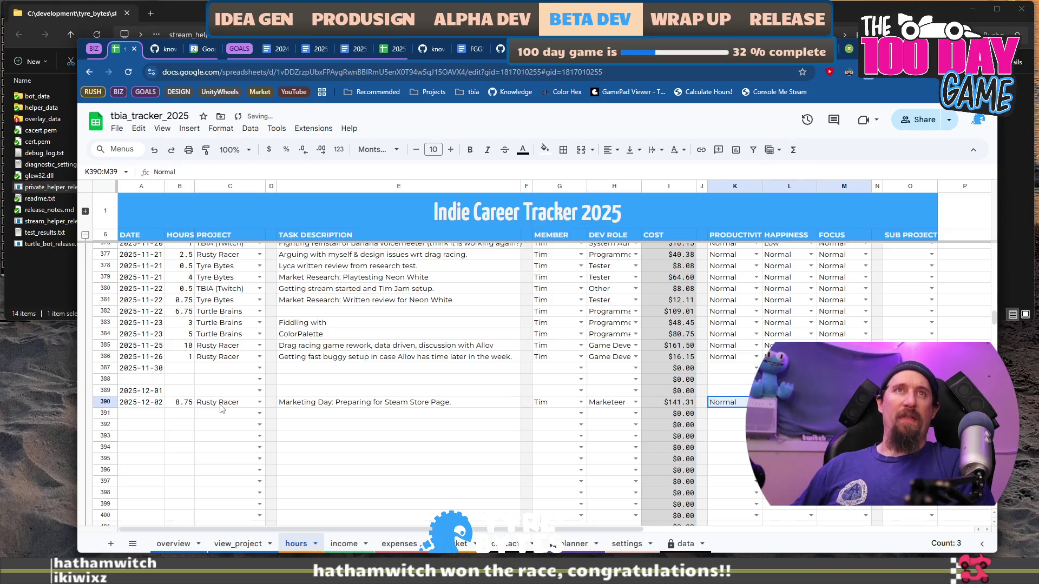
key("shift+Left")
key("shift+Left")
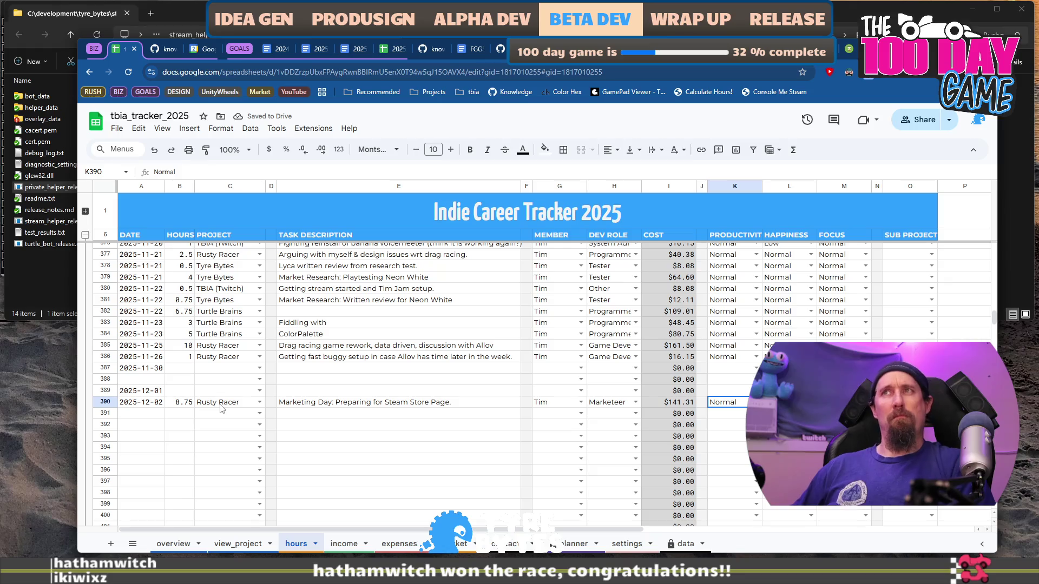
key("Right")
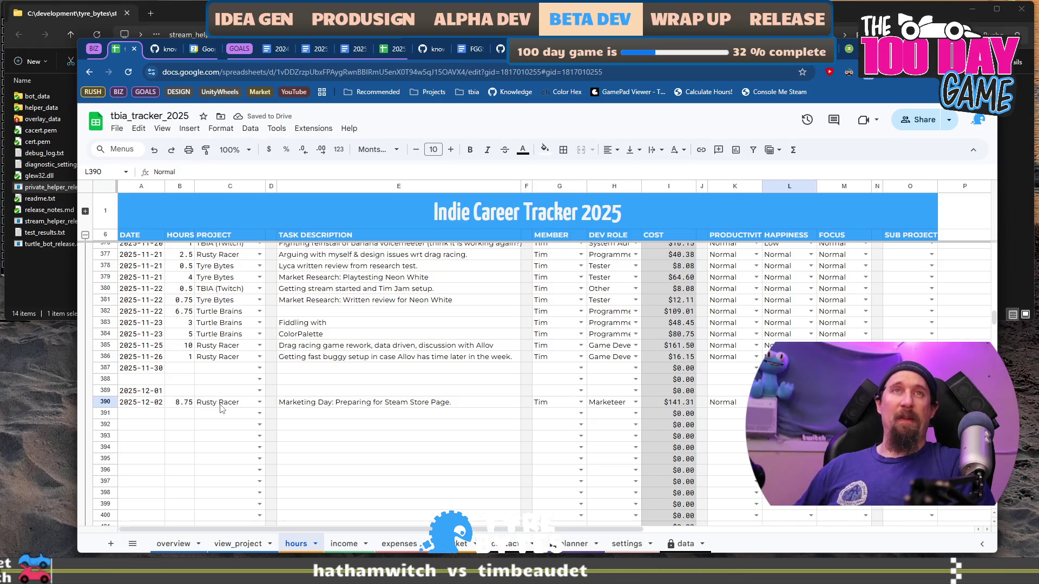
key("Home")
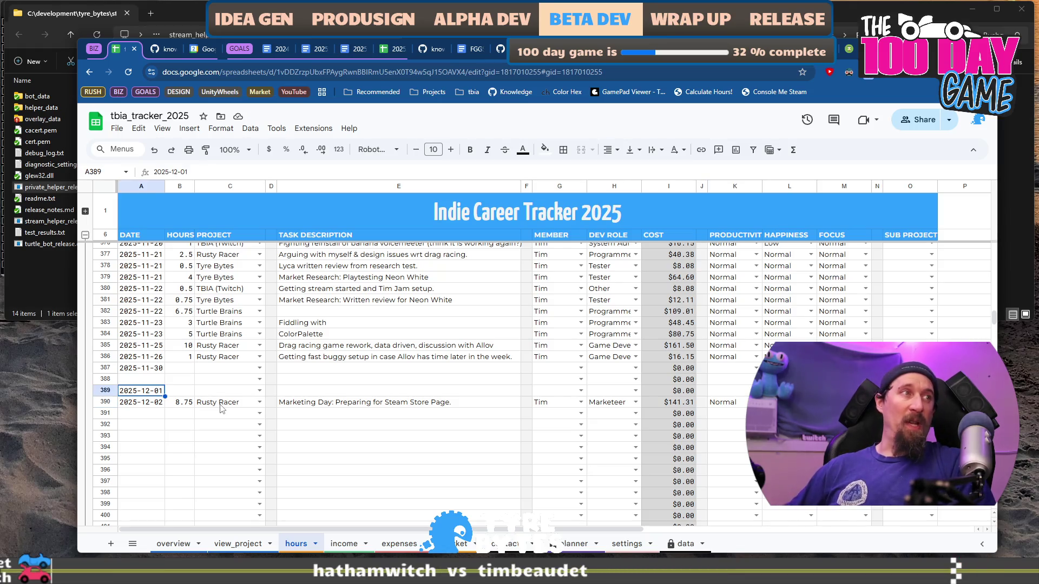
Log 3 hours for project Tyre Bytes in row 387.
key("Right")
key("Up")
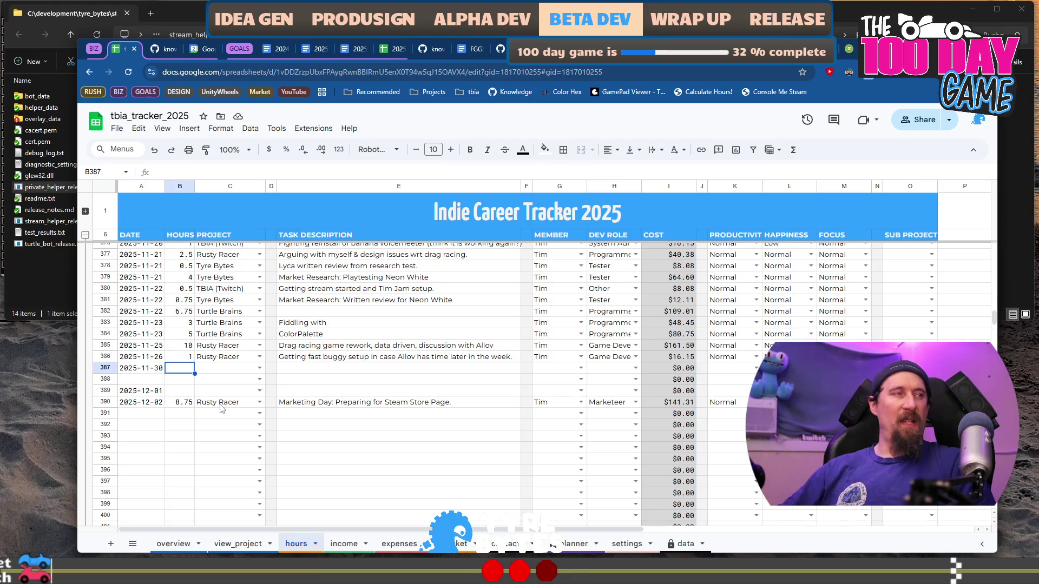
type("3")
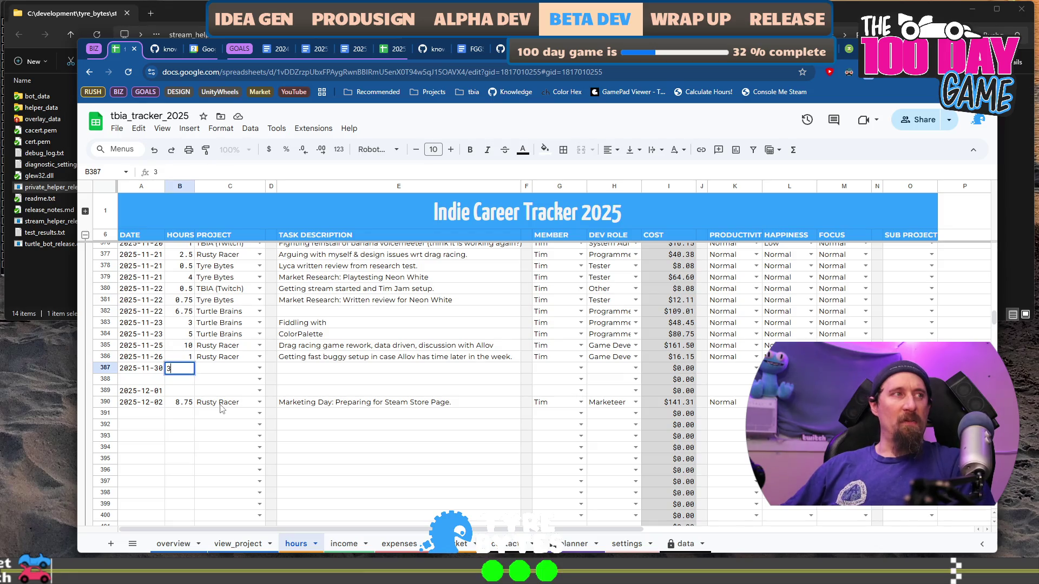
key("Tab")
type("Ty")
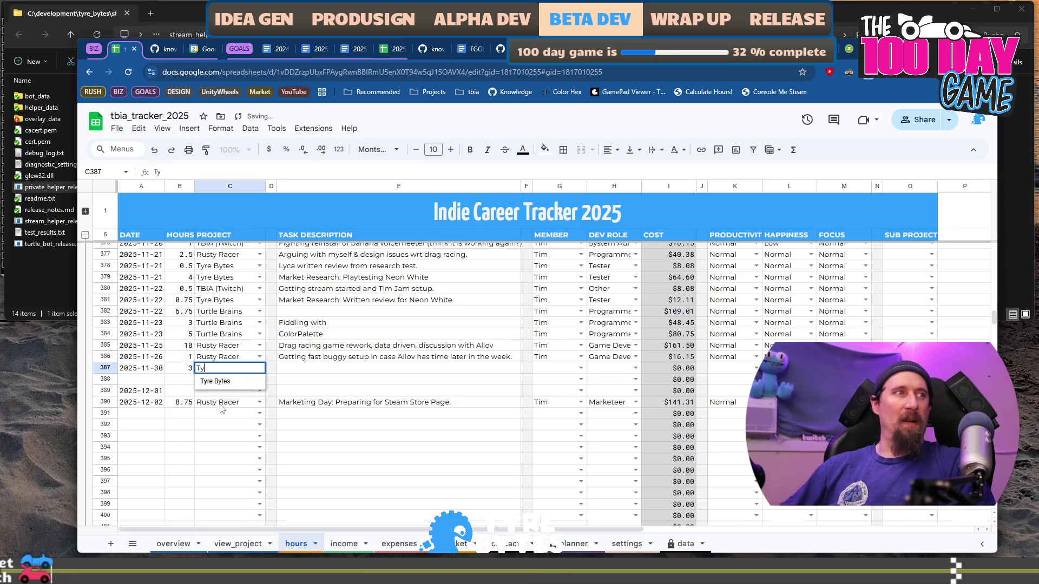
key("Tab")
key("Tab")
Enter the task description 'Business review for November 2025', correcting the typos.
type("Business revioew")
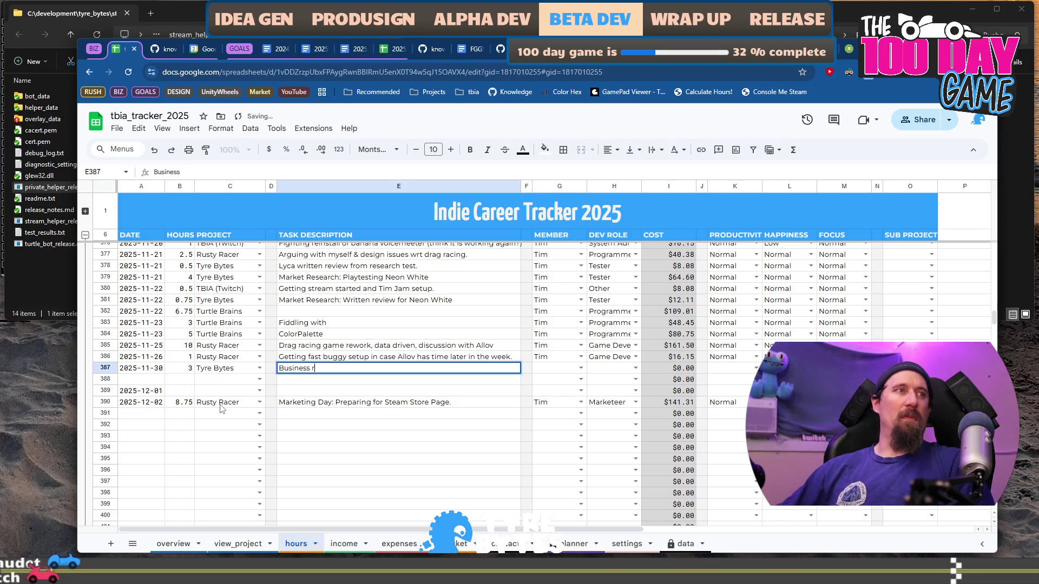
key("BackSpace")
key("BackSpace")
key("BackSpace")
type("ew for December 1")
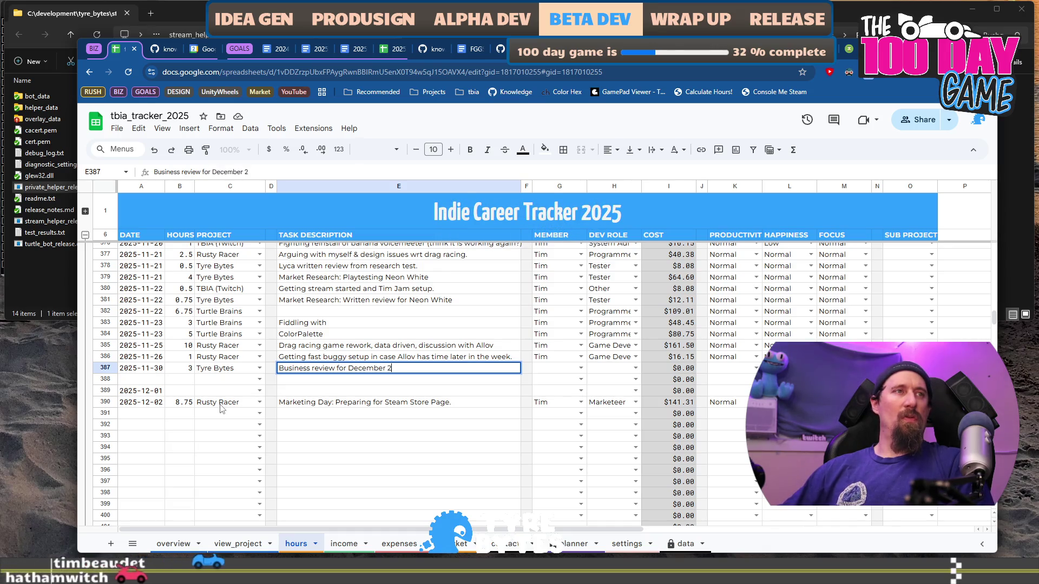
key("BackSpace")
key("BackSpace")
key("BackSpace")
type("November 20")
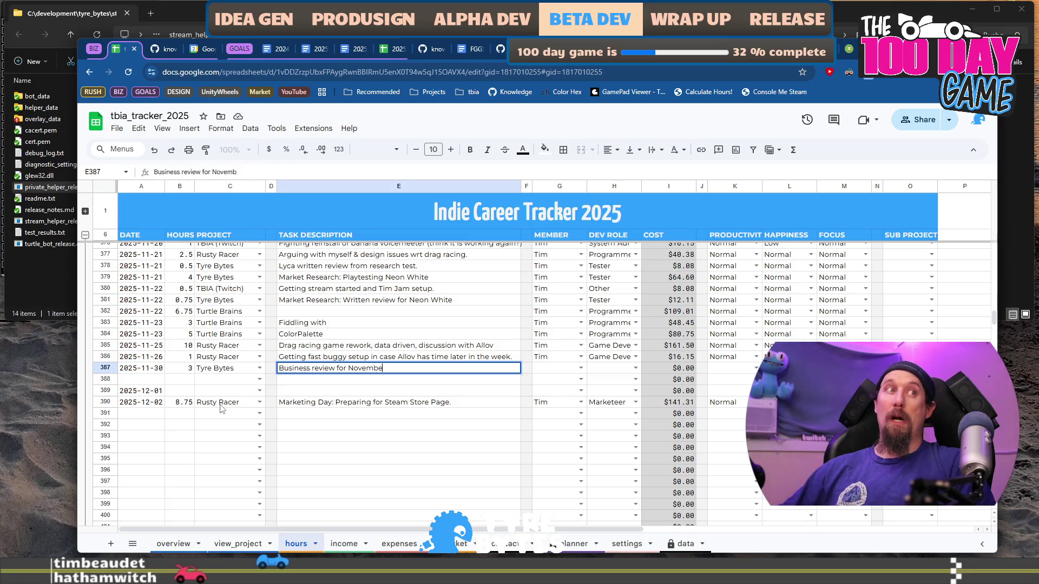
key("Tab")
key("Tab")
Set row 387's member, role Biz Mgmt and Normal productivity.
type("t")
key("Tab")
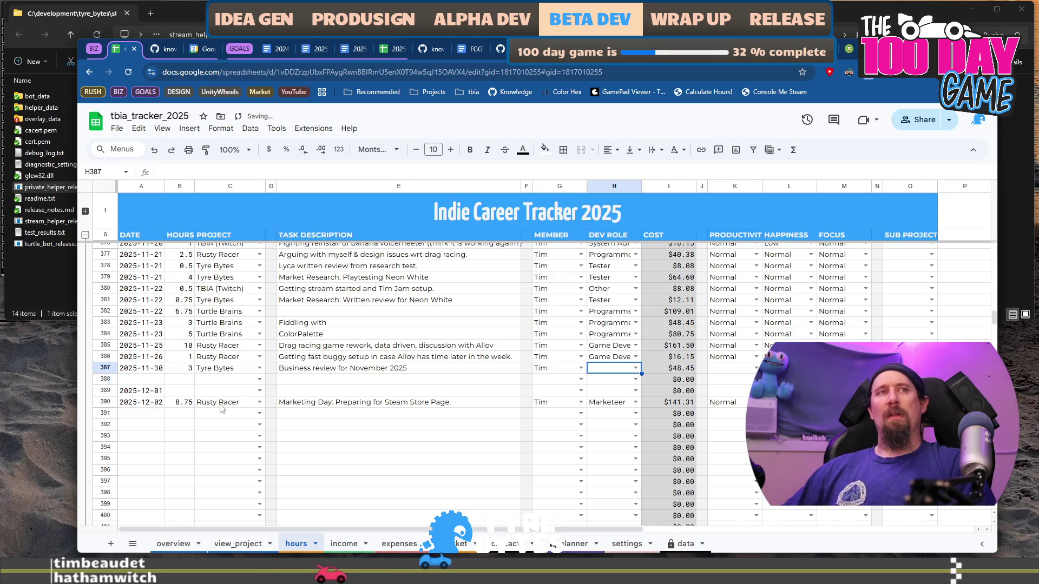
type("b")
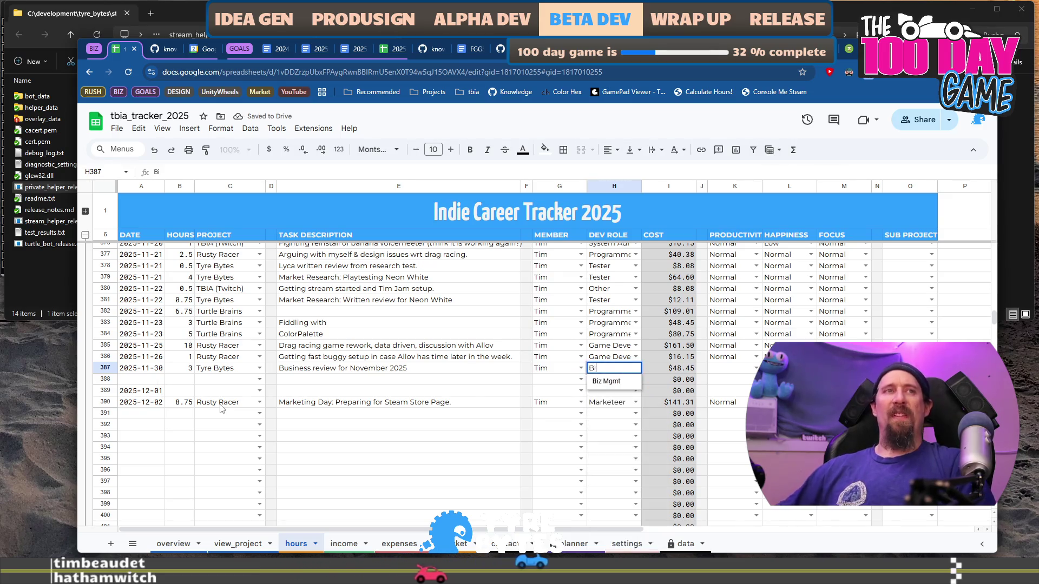
key("Tab")
key("Tab")
key("Tab")
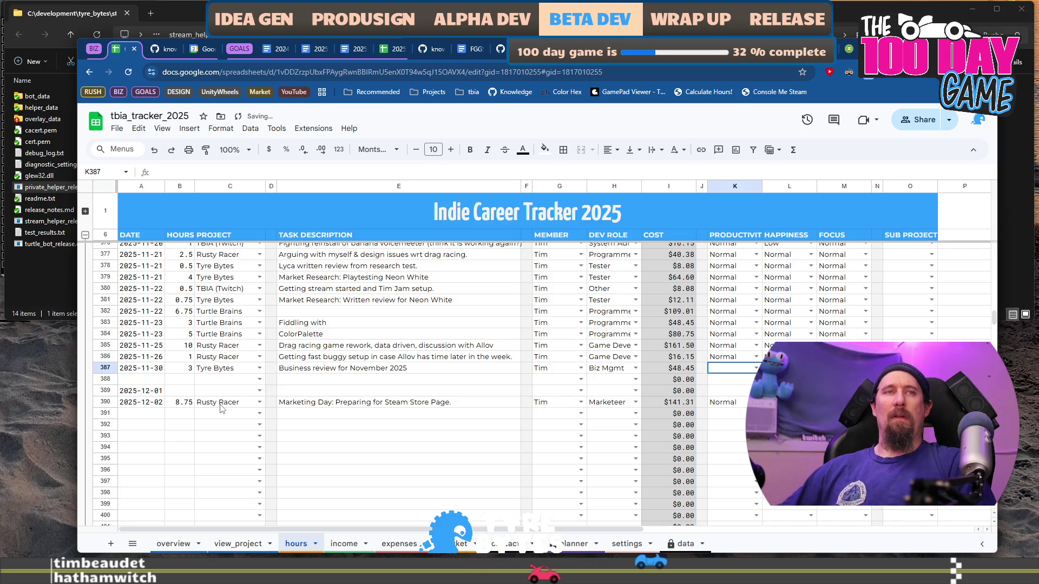
type("no")
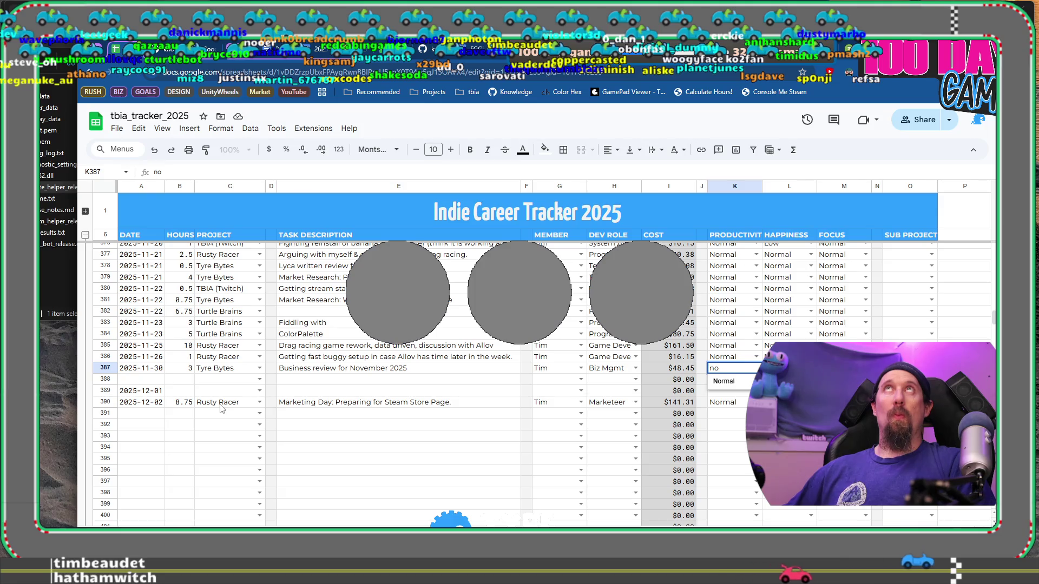
key("Return")
Move to the 2025-12-01 row's hours cell and switch away from the spreadsheet.
key("Right")
key("Right")
key("Right")
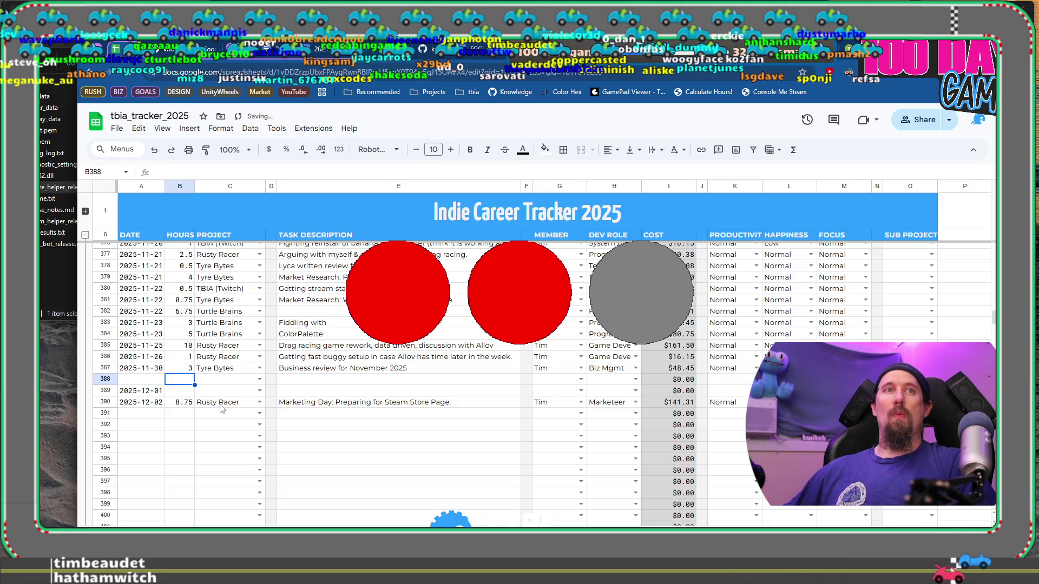
key("Up")
key("Right")
key("Right")
key("Right")
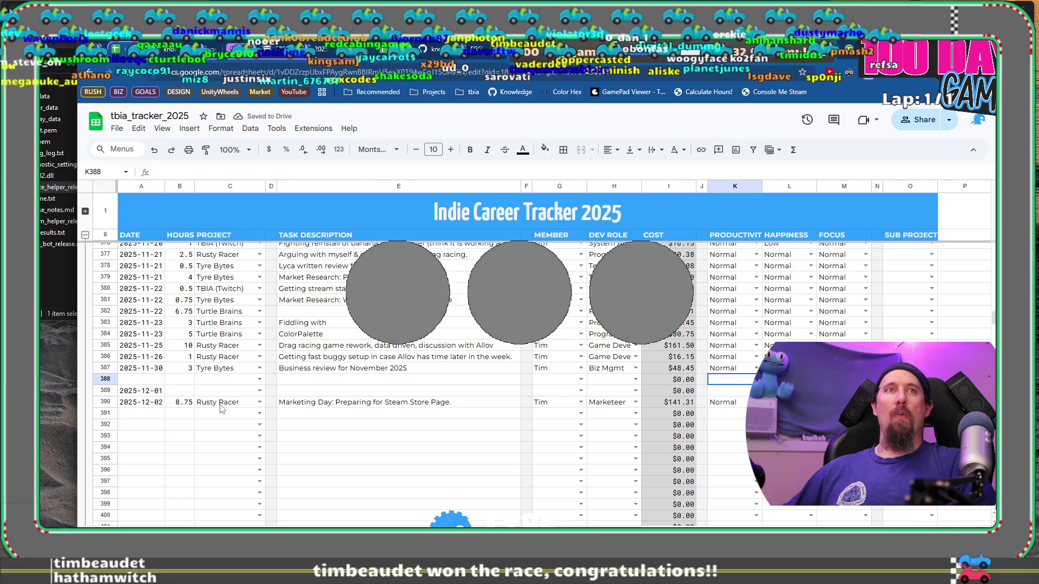
key("Down")
key("Down")
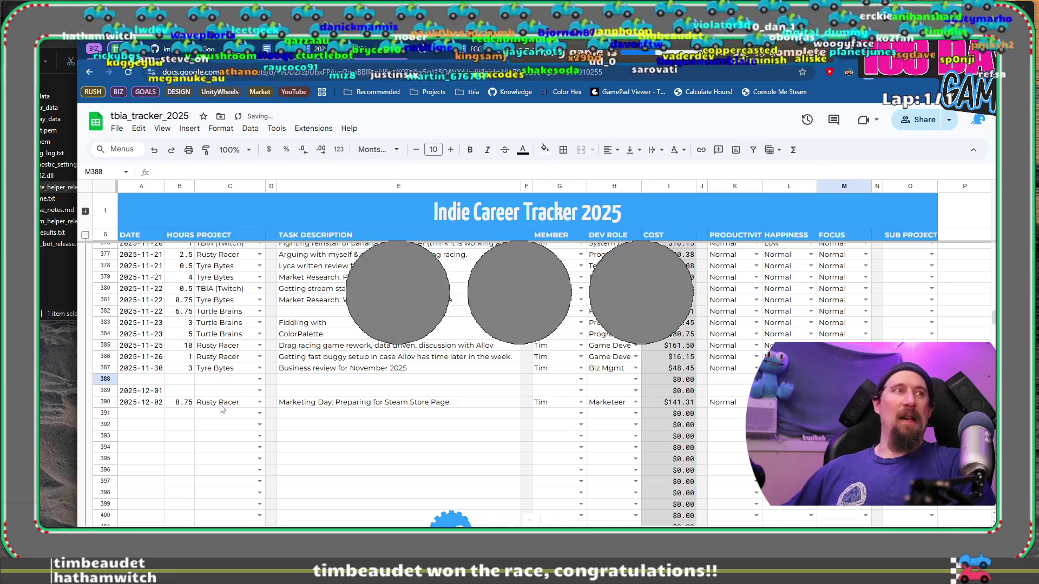
key("Home")
key("Right")
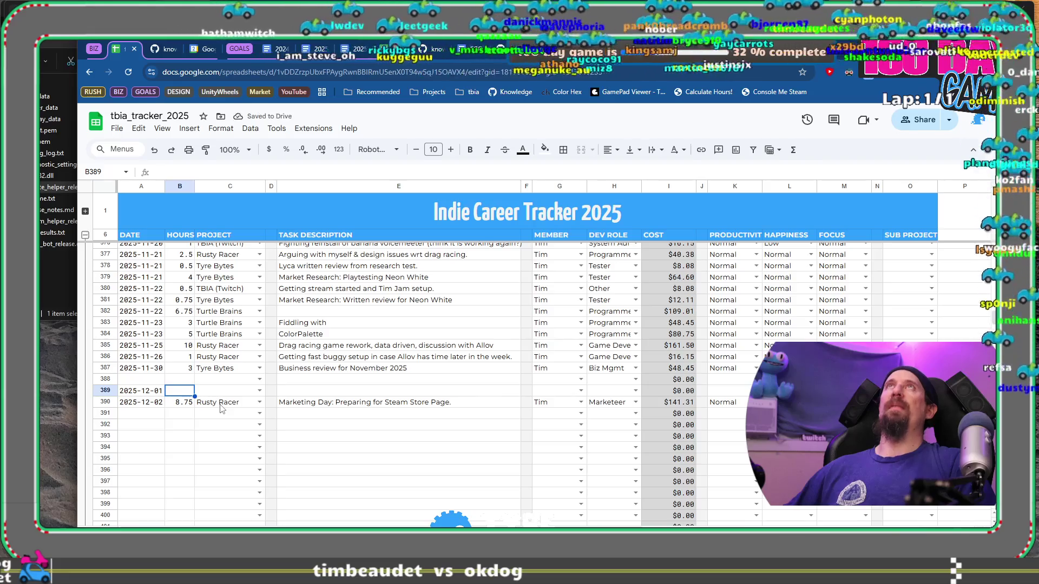
key("alt+Tab")
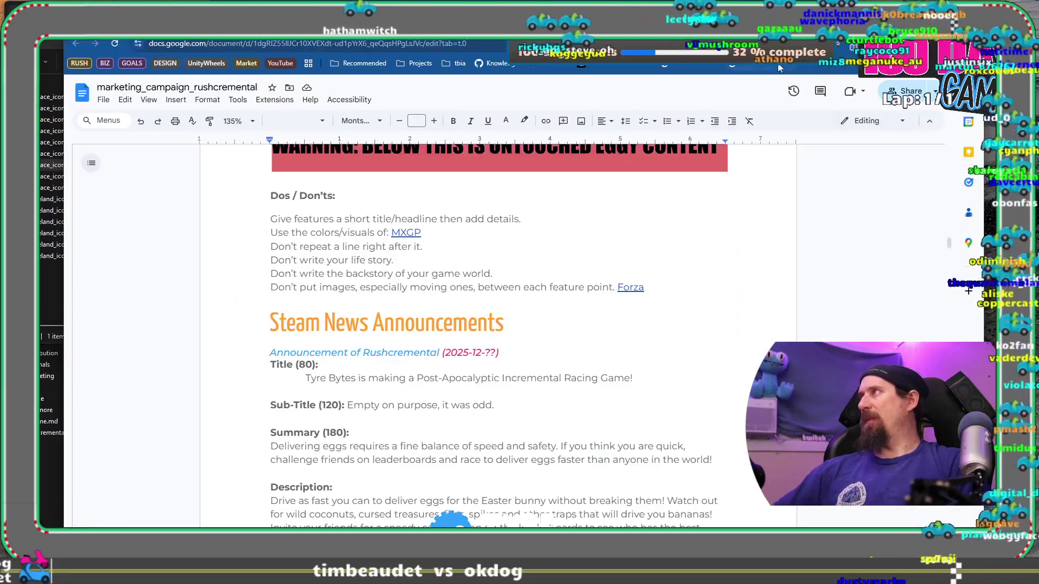
key("alt+Tab")
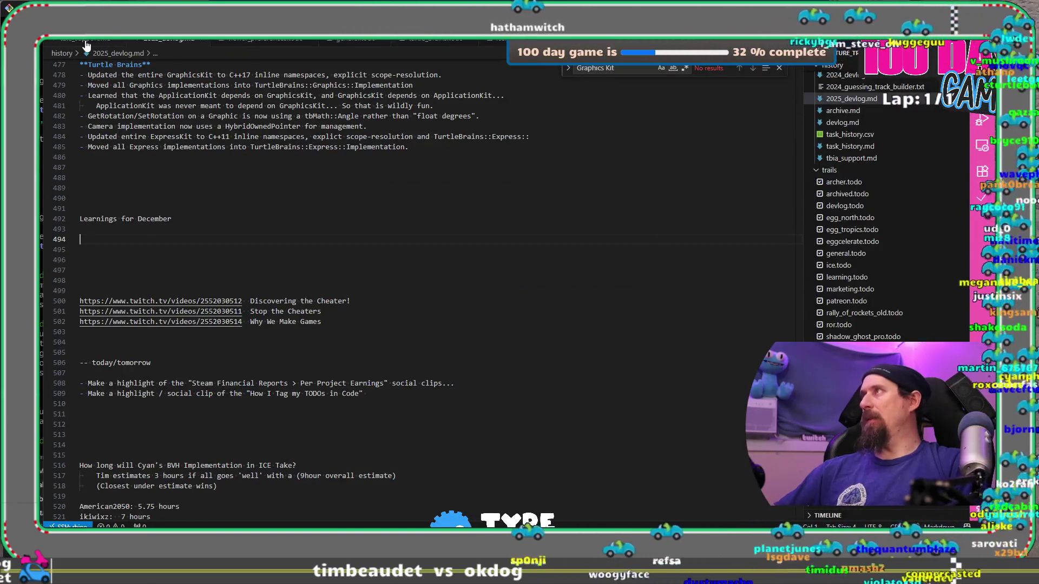
In tbia_support.md, duplicate a Week 218 supporter line and change it to a new supporter's name with '(5 gifted subs)'.
left_click(86, 39)
left_click(308, 260)
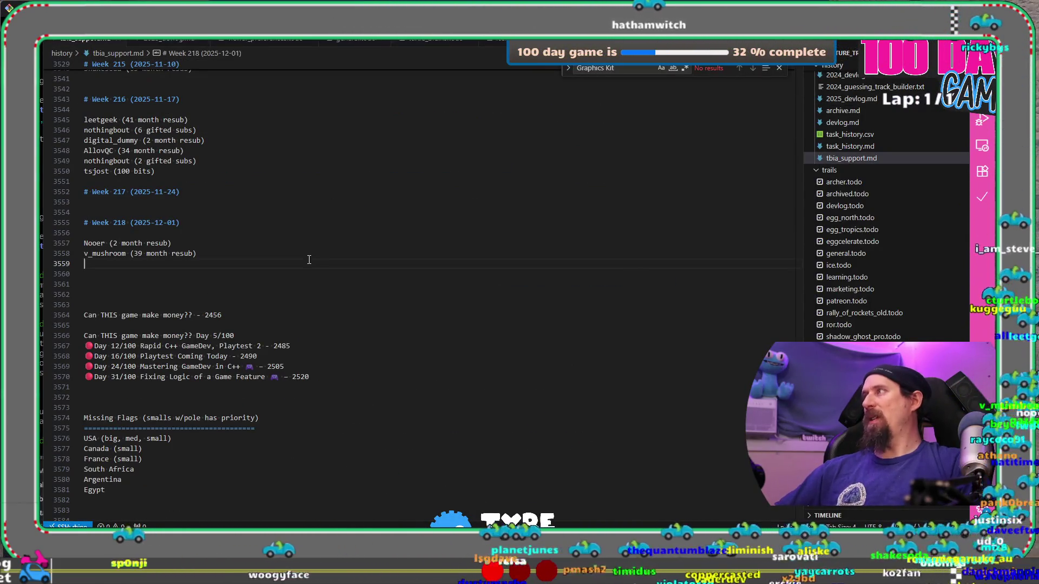
key("Up")
key("shift+alt+Down")
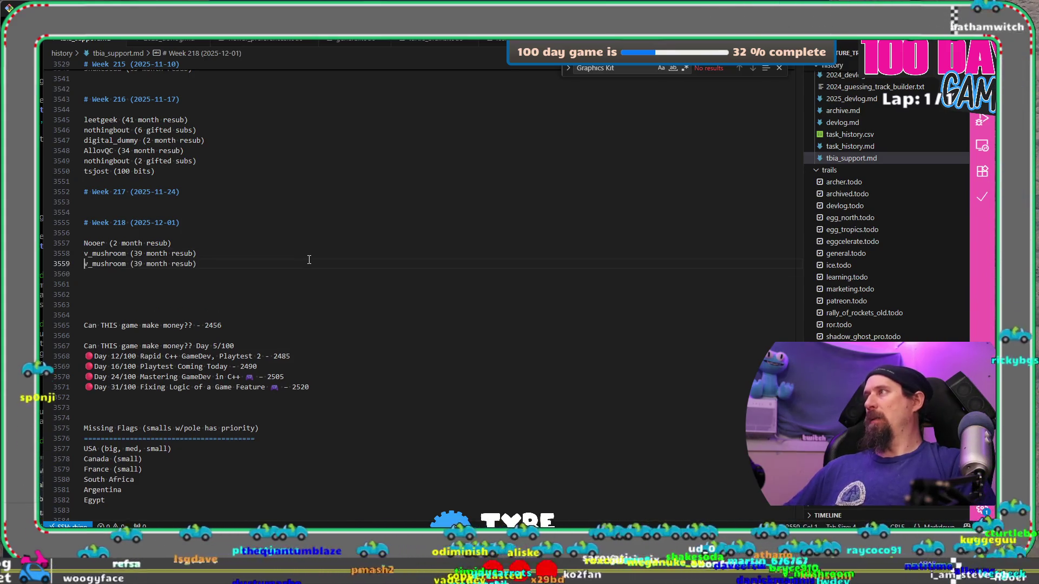
key("ctrl+d")
type("Ok")
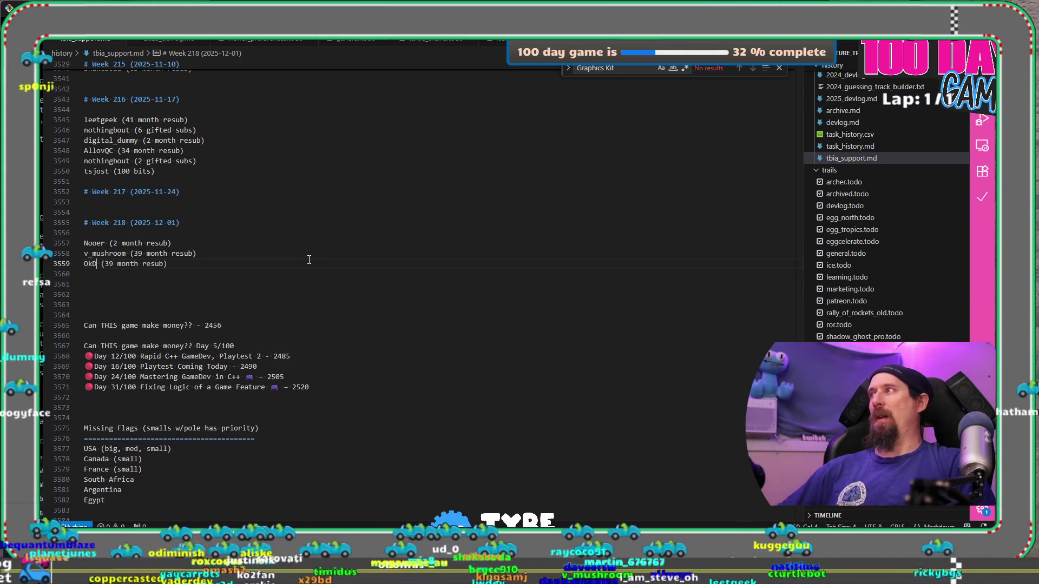
type("Dog")
key("shift+End")
key("BackSpace")
type("5 gi")
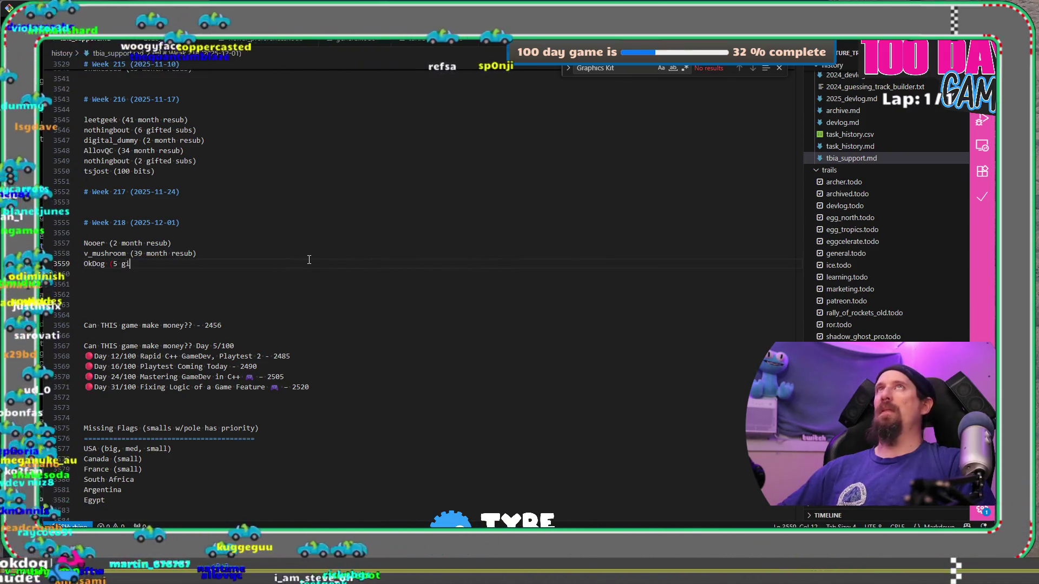
type("fted subs)")
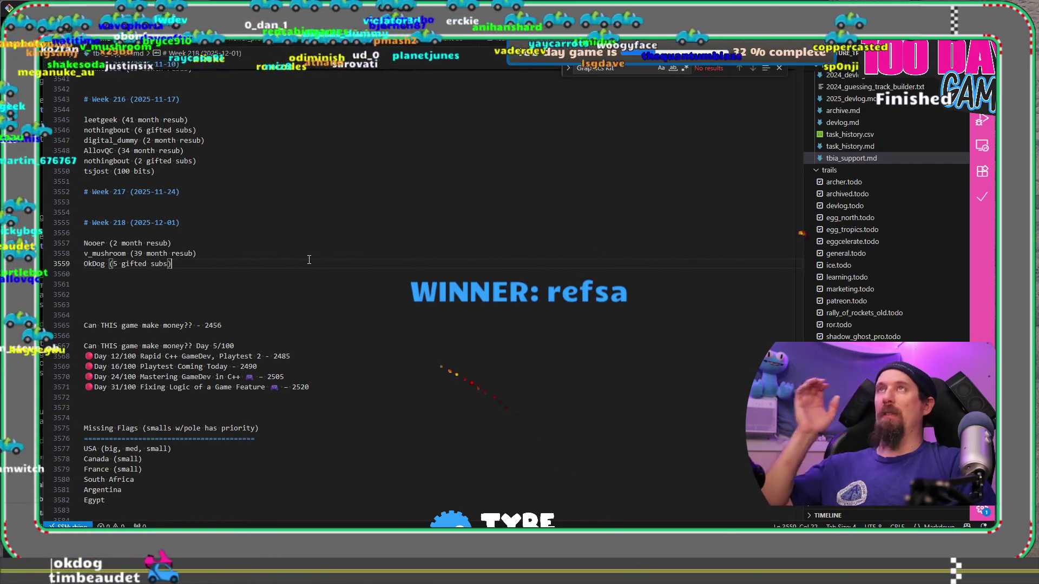
key("alt+Tab")
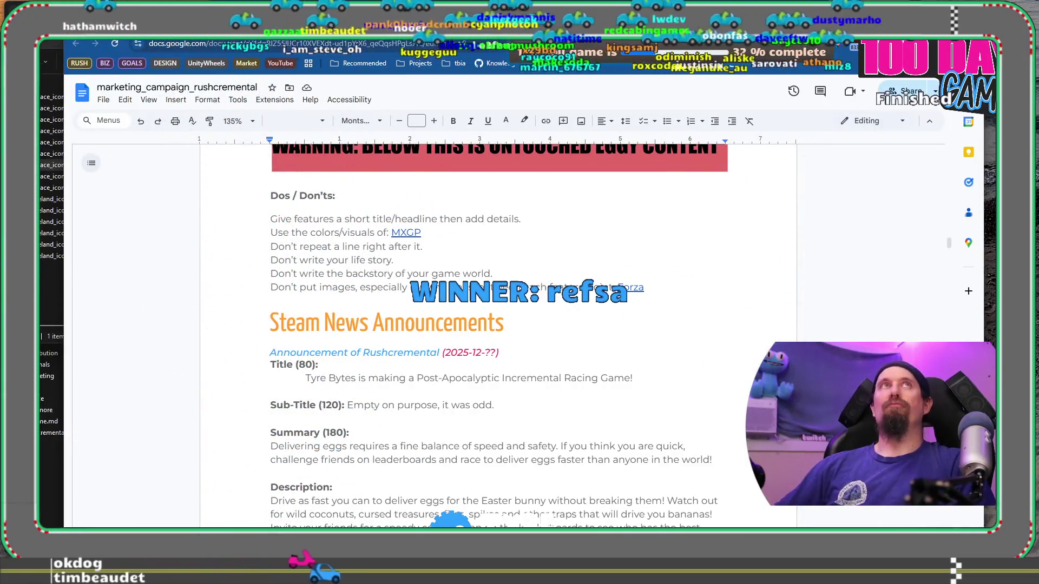
Return to the hours spreadsheet, then start a new tab with the streamer's Twitch channel address.
key("alt+Tab")
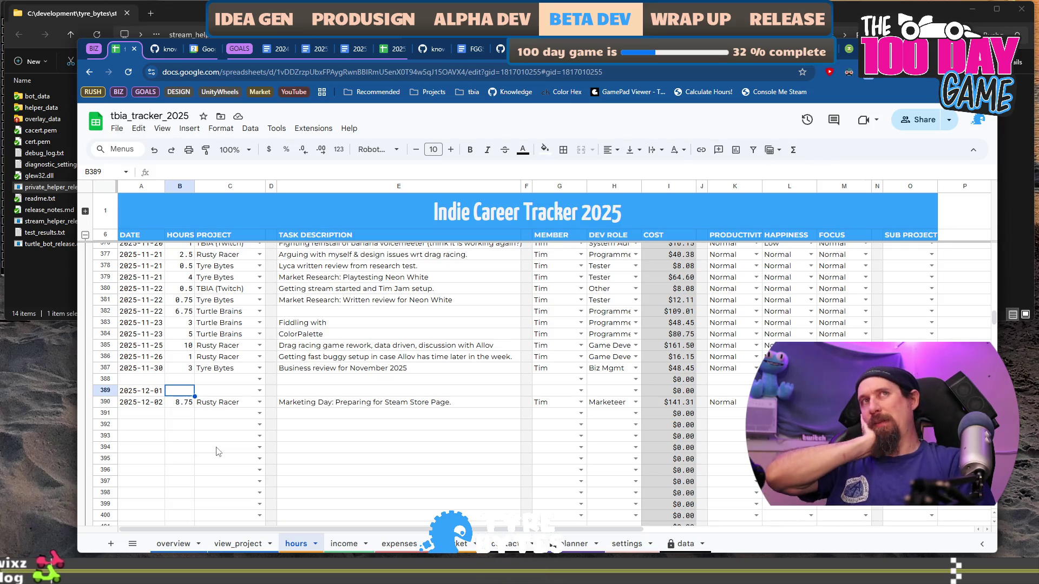
key("ctrl+t")
type("twitch.tv/timbeaudet/")
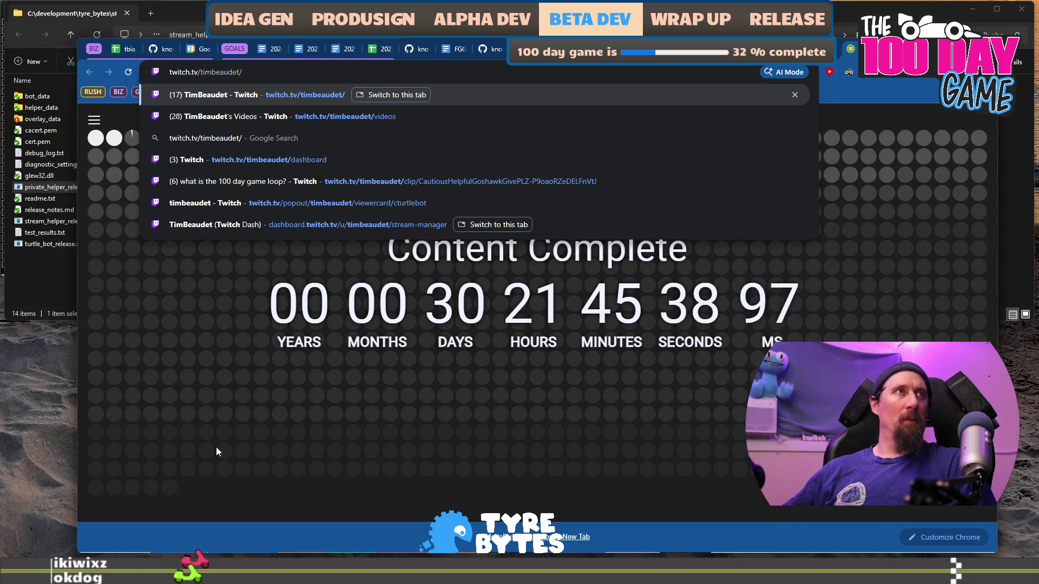
Open the channel's Videos page, browse recent broadcasts, and return to the tracker tab.
key("Down")
key("Return")
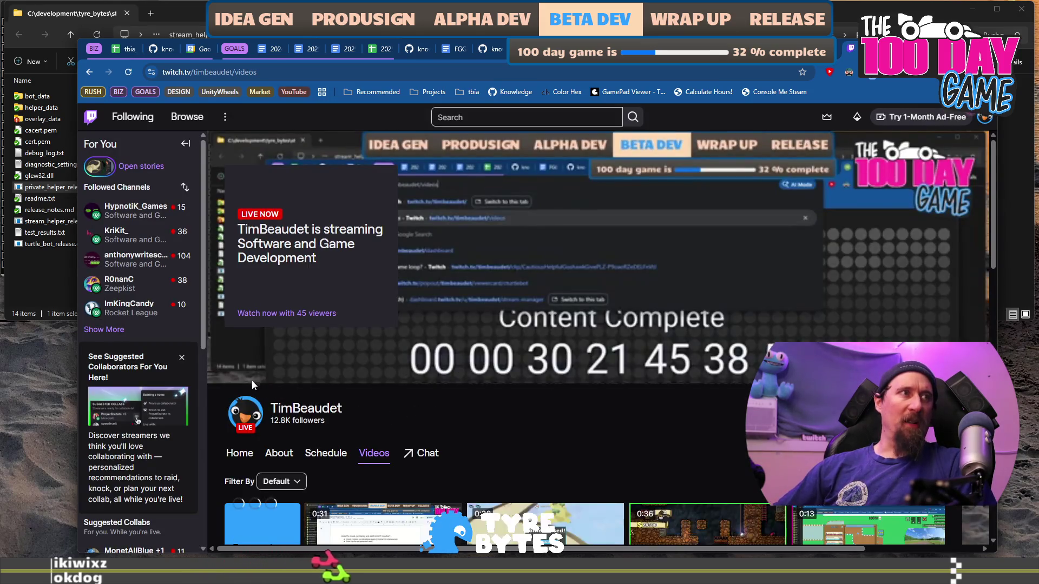
scroll(477, 195, "down", 2)
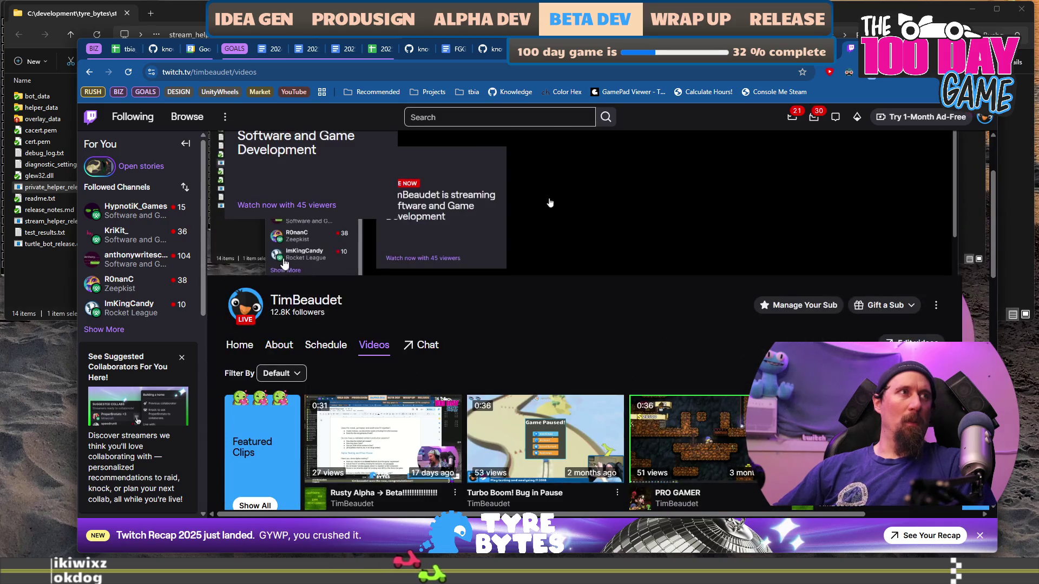
scroll(274, 267, "down", 3)
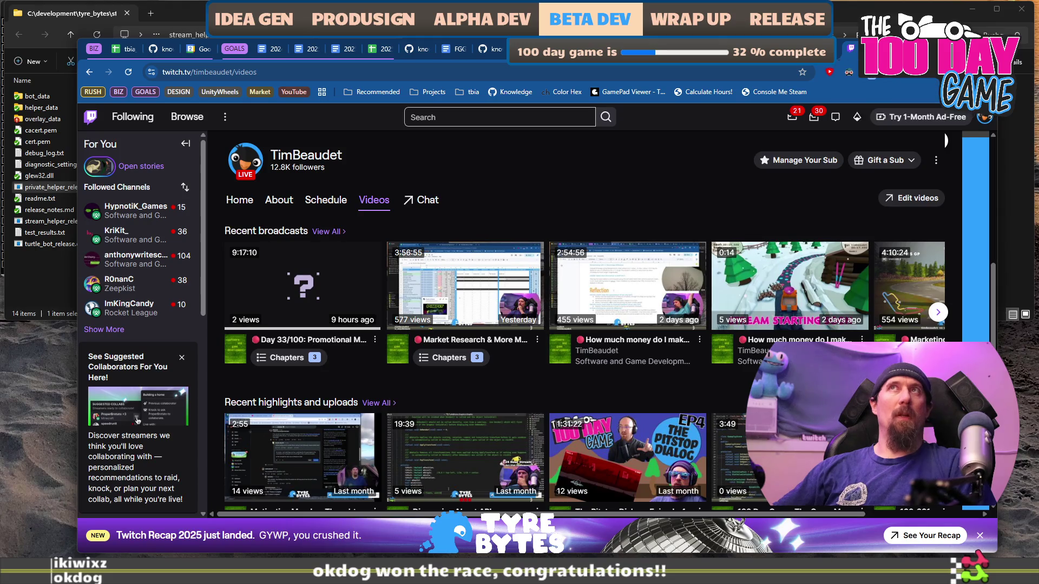
key("ctrl+1")
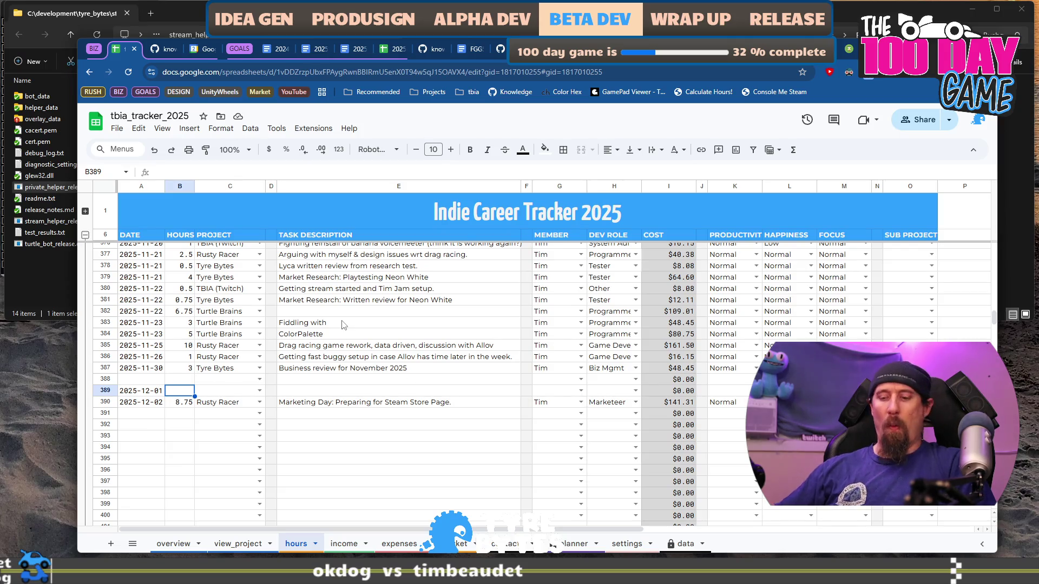
type("4")
Log 4 Tyre Bytes hours with task 'Updated KPI, Weekly Plans and Collected Steam Racing Games'.
key("Tab")
type("ty")
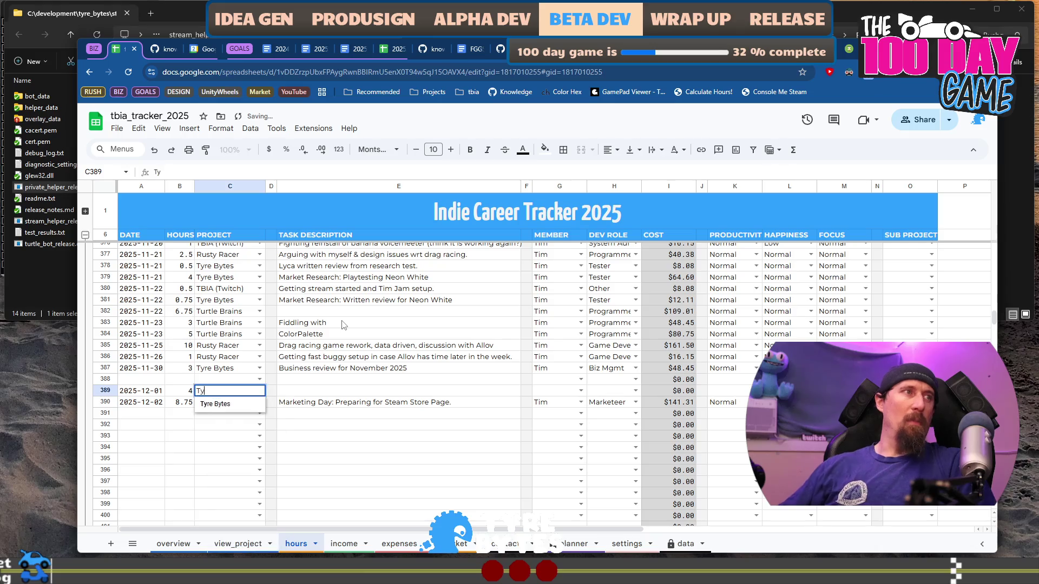
key("Tab")
key("Tab")
type("U")
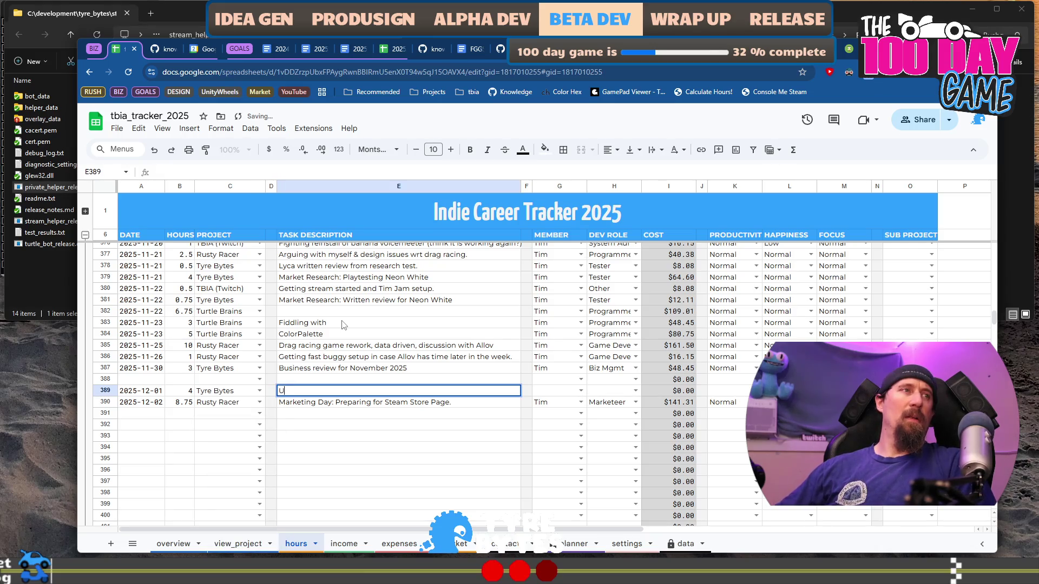
type("pdated KPI, Weekly Pa")
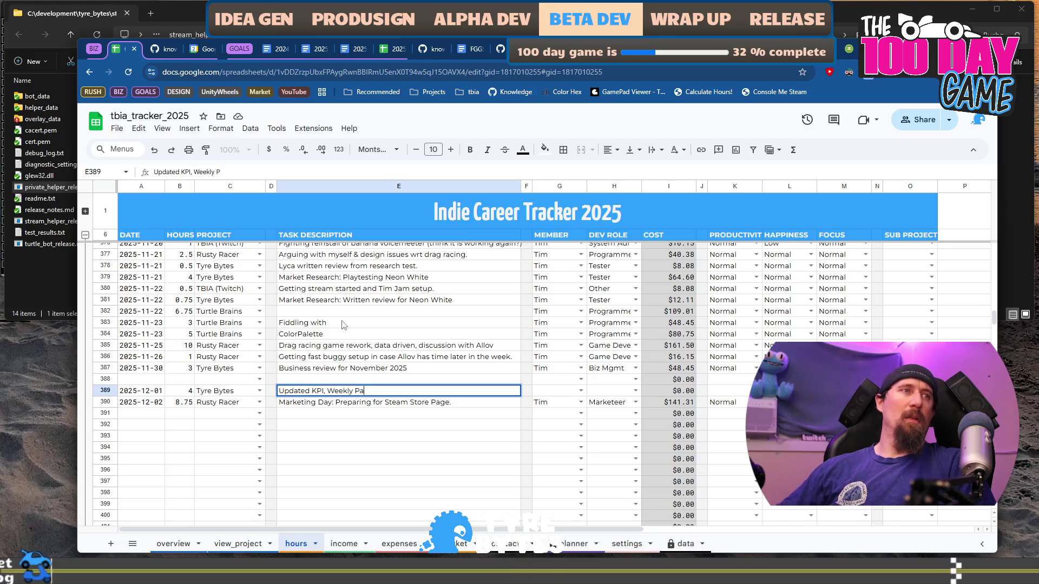
key("BackSpace")
type("lans and CO")
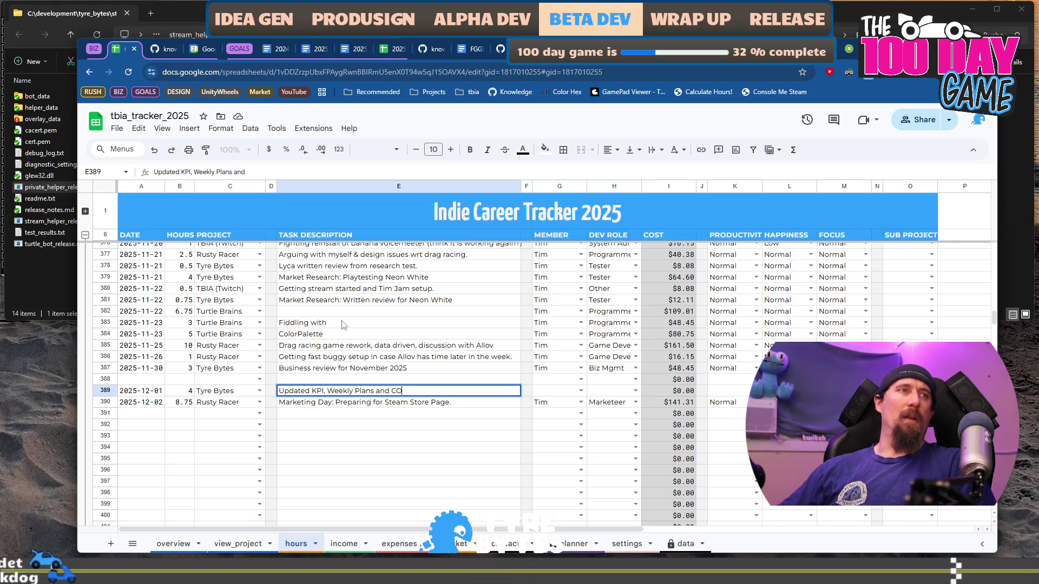
type("ollected Racing ")
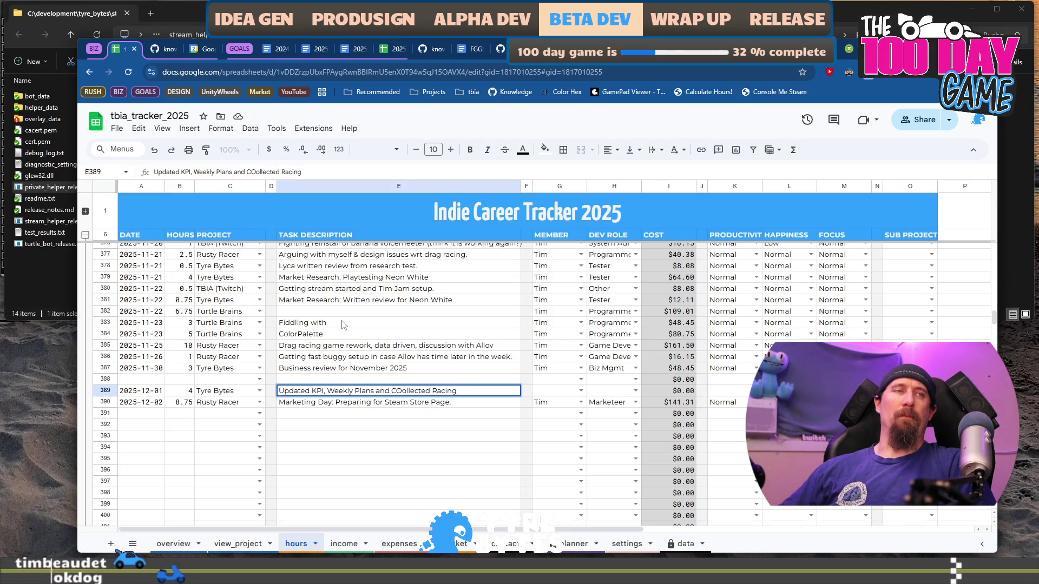
type("Games")
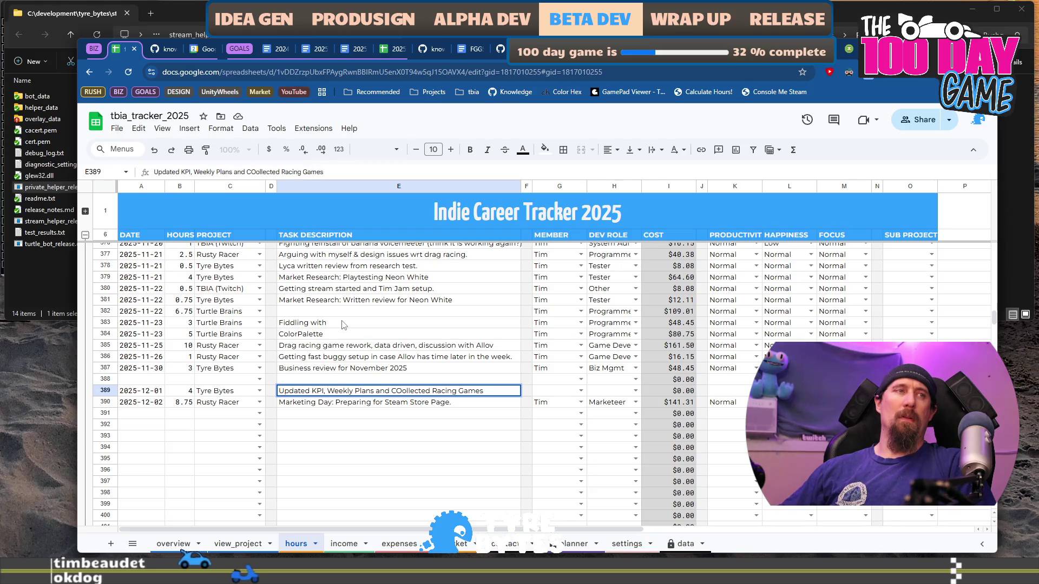
key("Return")
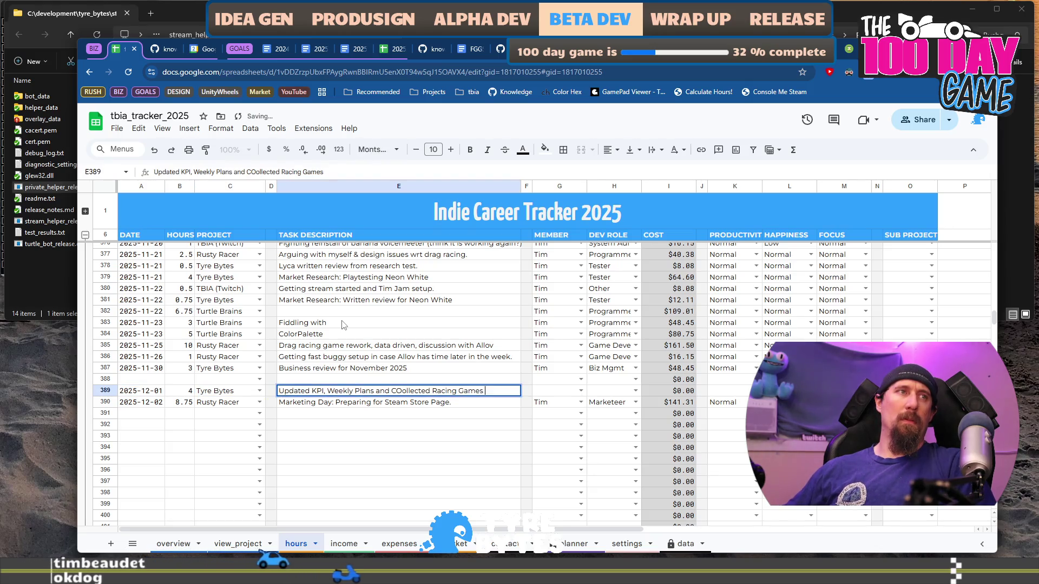
key("Delete")
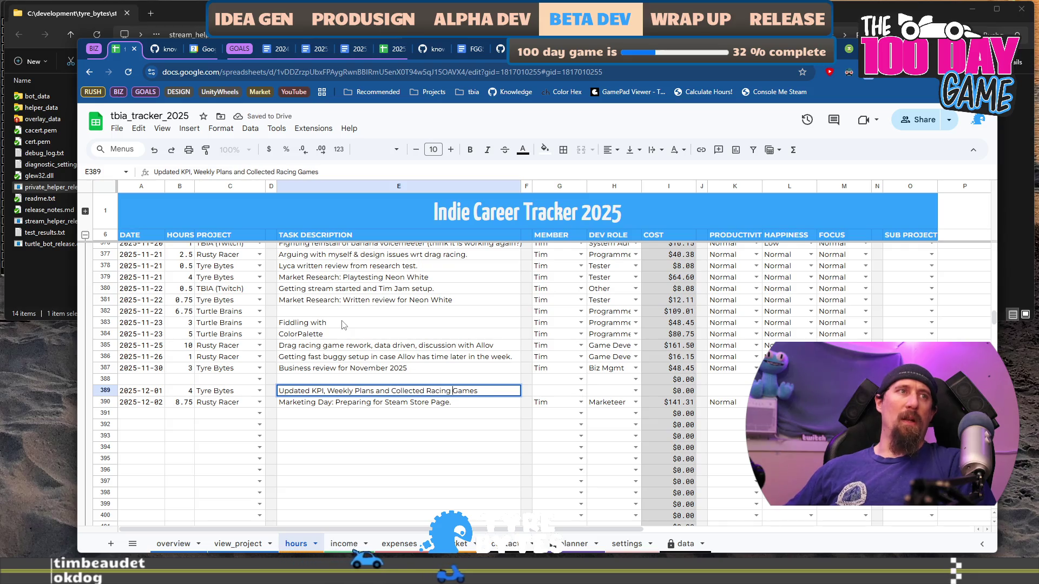
type("Steam")
key("Tab")
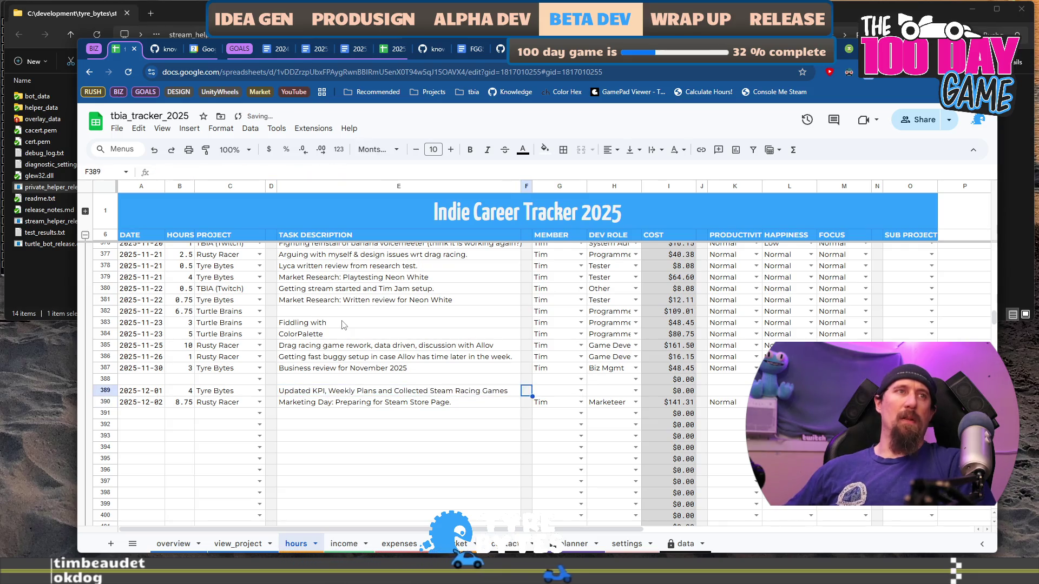
key("Tab")
Set the 2025-12-01 row's member and Marketeer role, then go to the next row's date.
type("T")
key("Tab")
type("M")
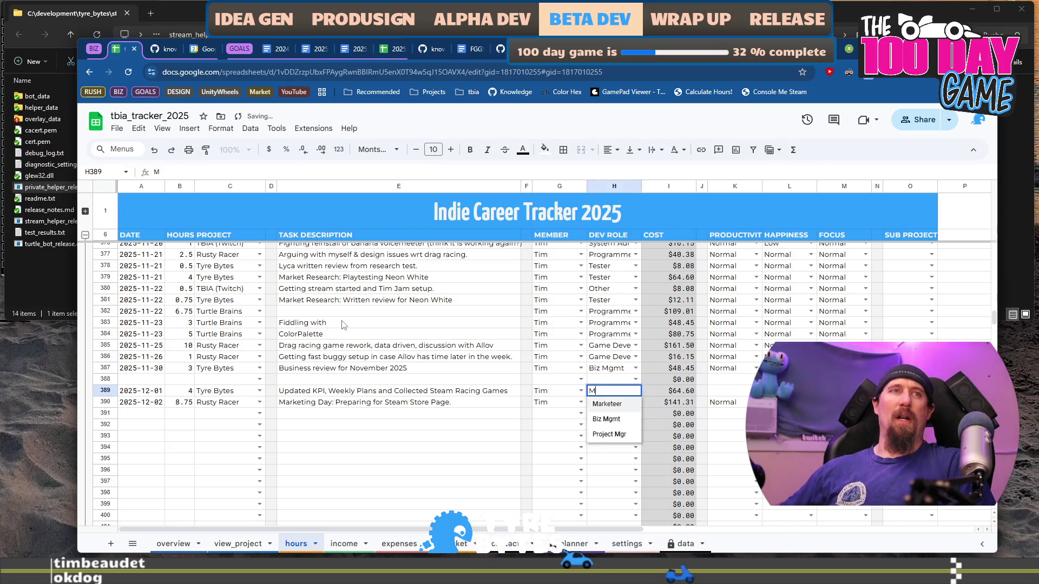
key("Tab")
key("Tab")
key("Tab")
key("Down")
key("Down")
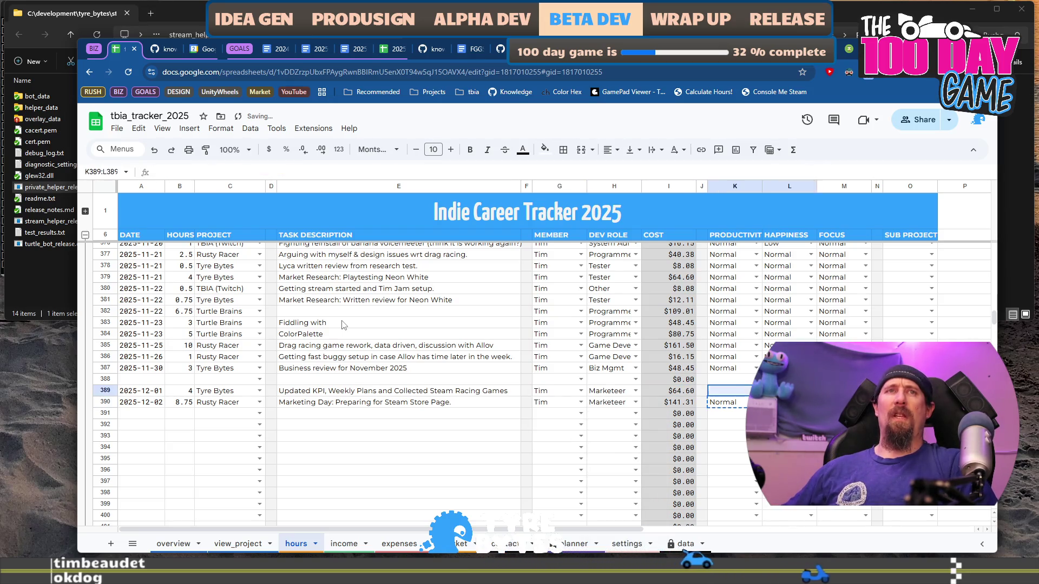
key("Home")
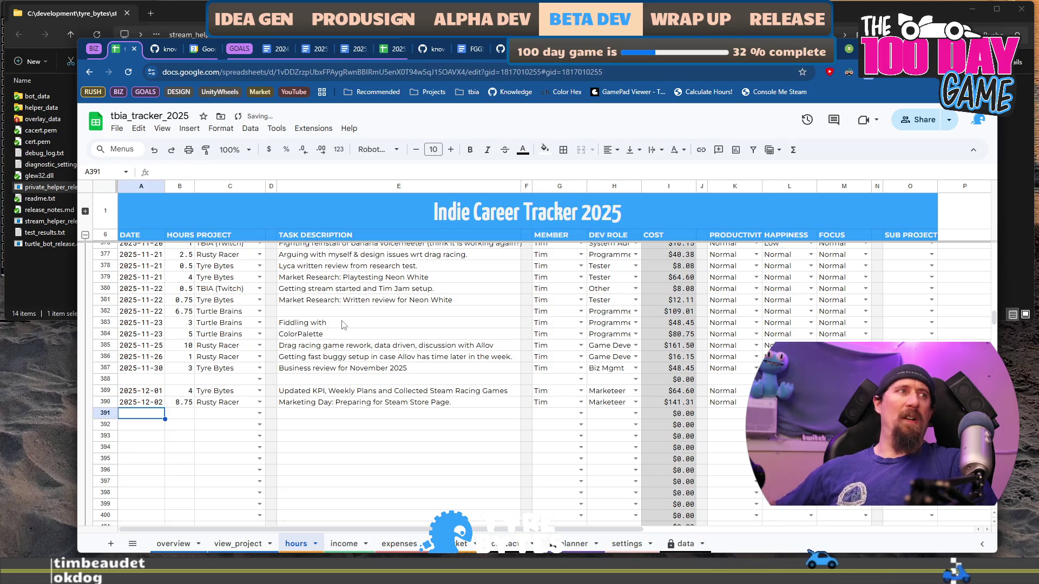
View the overview dashboard sheet, then switch to the Twitch stream tab.
left_click(178, 543)
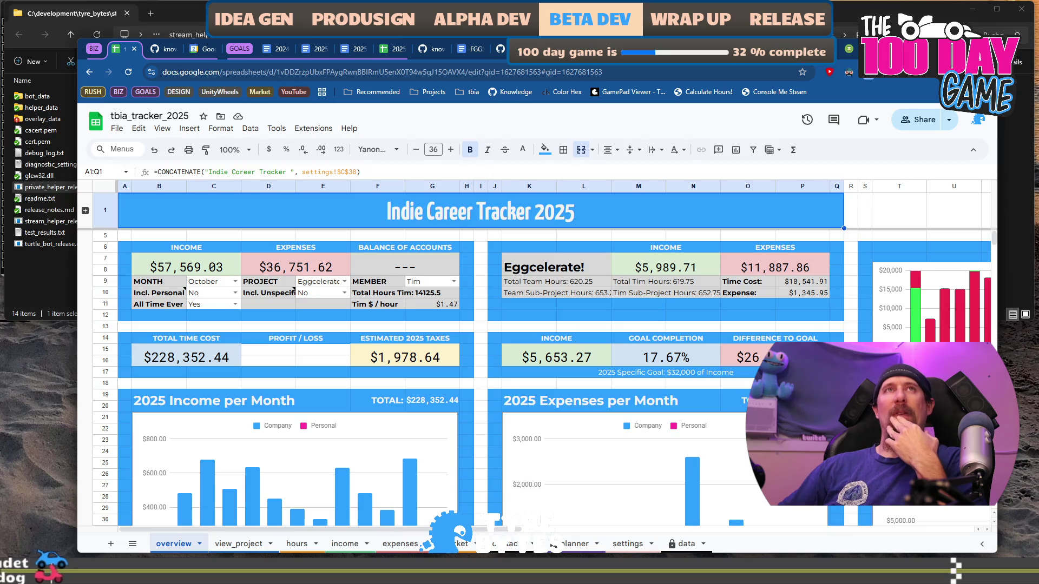
key("ctrl+9")
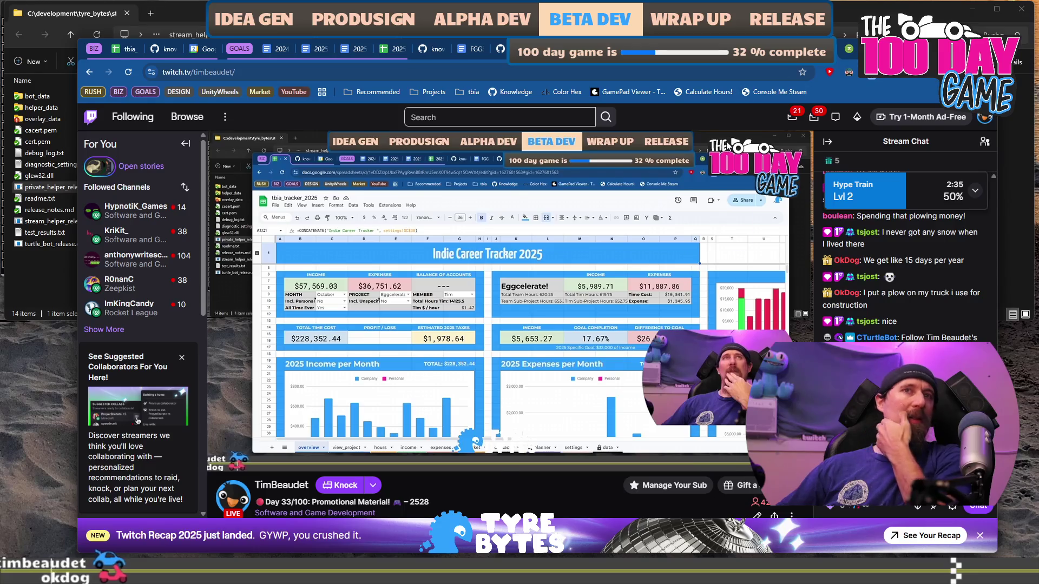
Expand Followed Channels and open the Software and Game Development category.
left_click(131, 329)
mouse_move(167, 293)
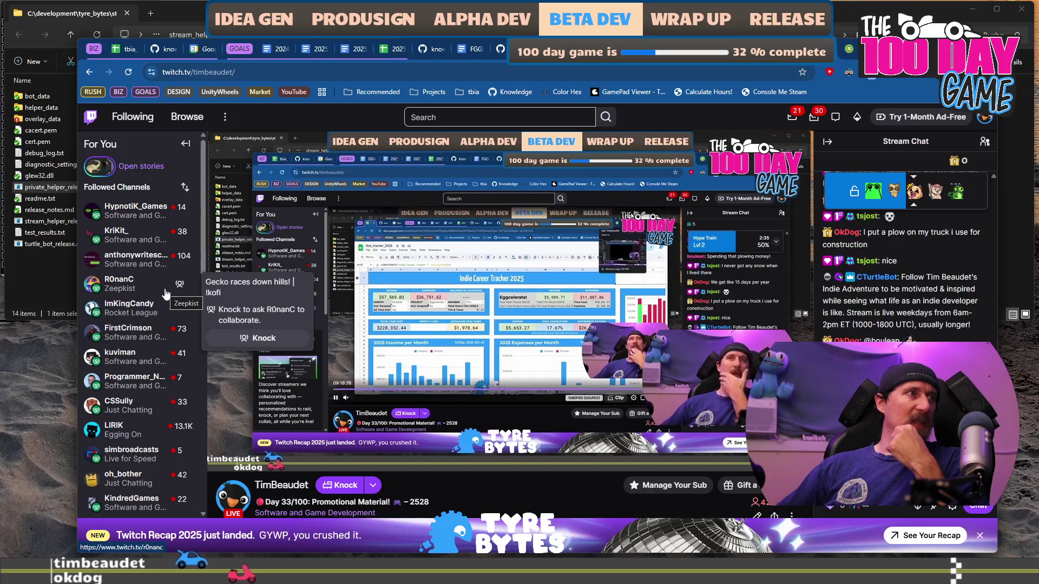
scroll(166, 294, "down", 1)
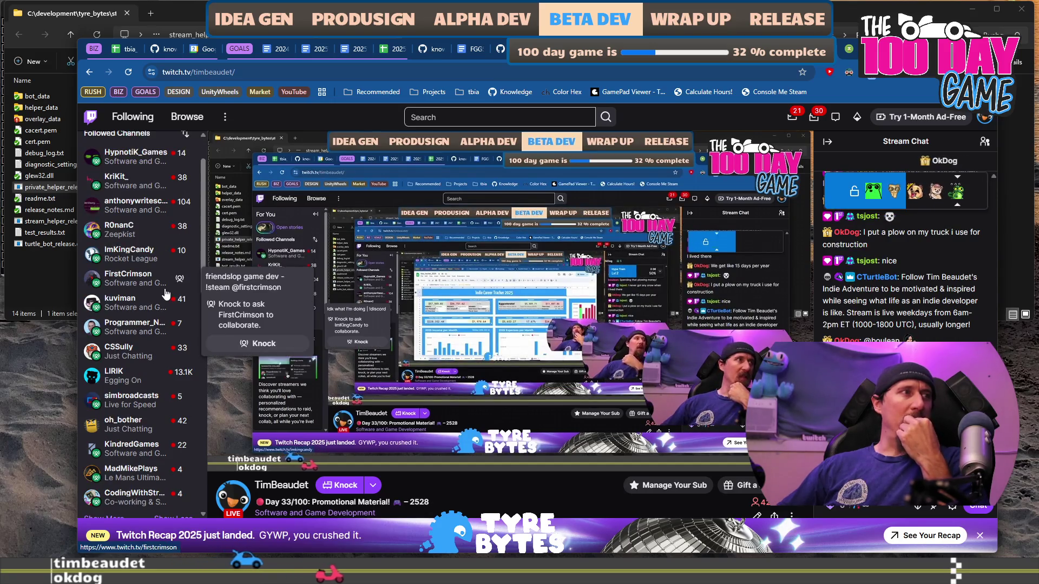
scroll(166, 294, "down", 2)
scroll(399, 381, "down", 2)
left_click(290, 406)
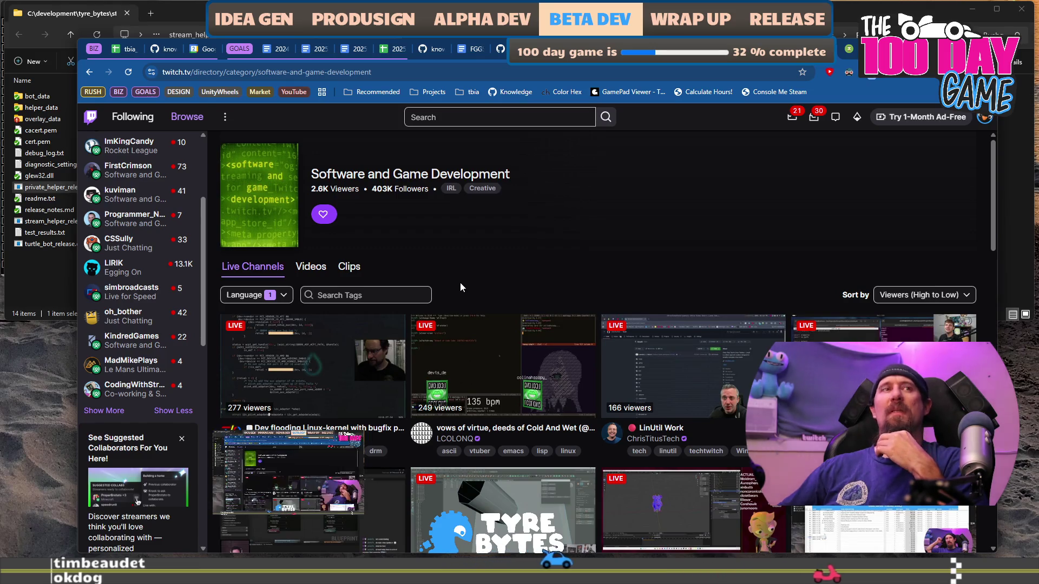
Browse the category's live channels and open the 'Short game trailer done! Prep work for next alpha release' stream.
scroll(696, 249, "down", 4)
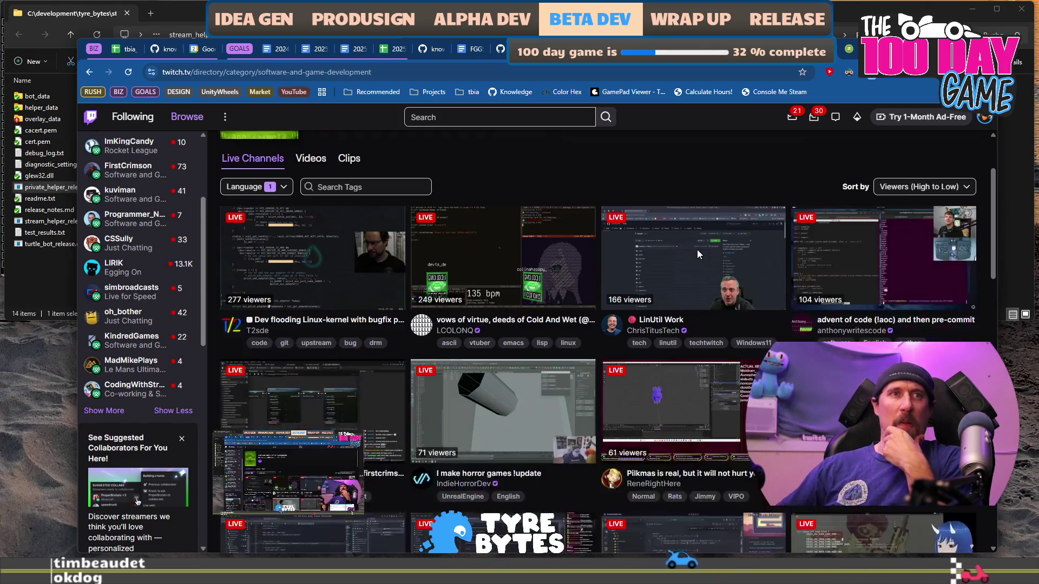
scroll(622, 314, "down", 1)
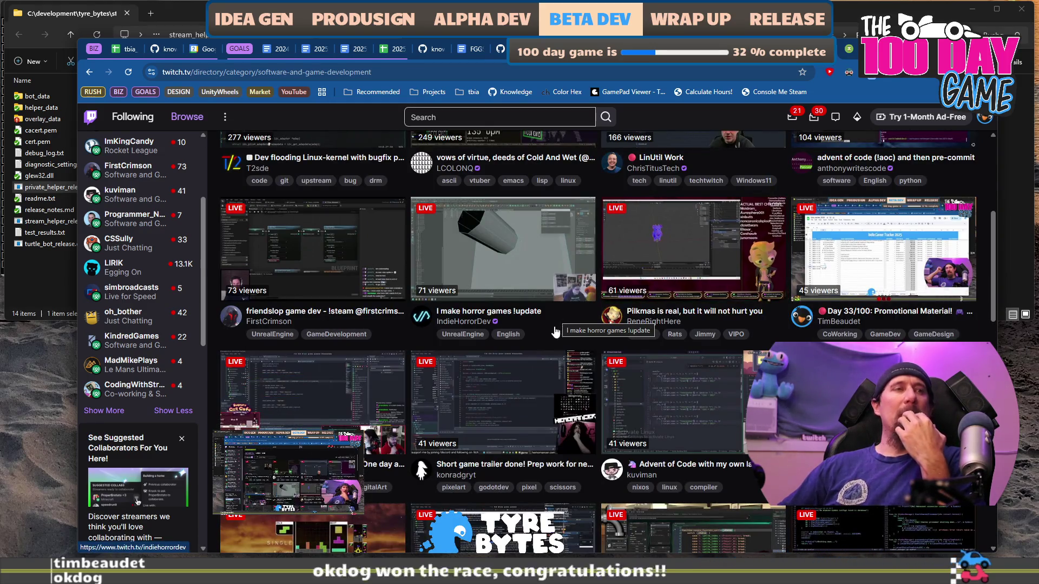
scroll(551, 384, "down", 1)
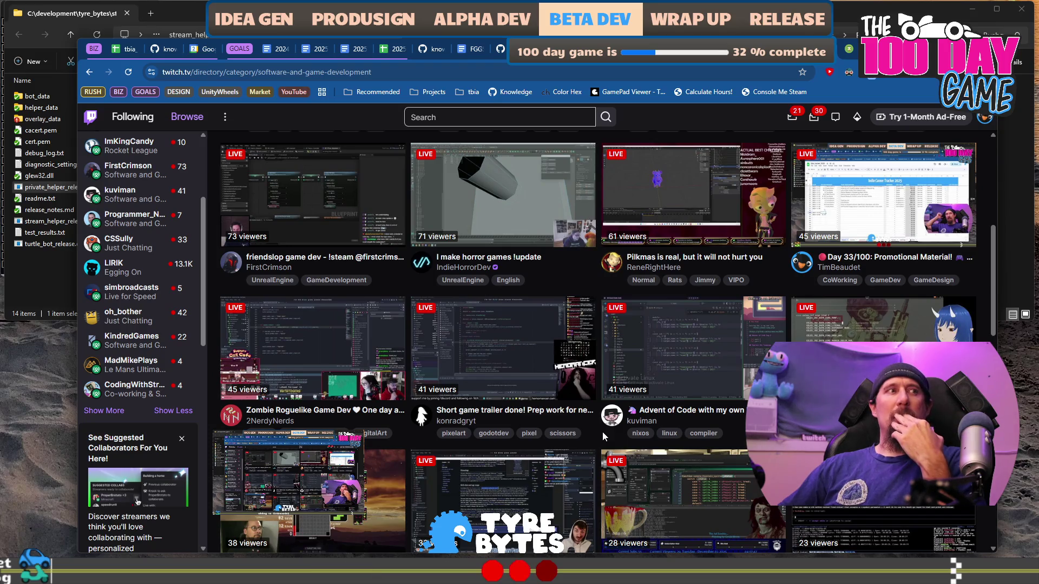
scroll(602, 432, "up", 2)
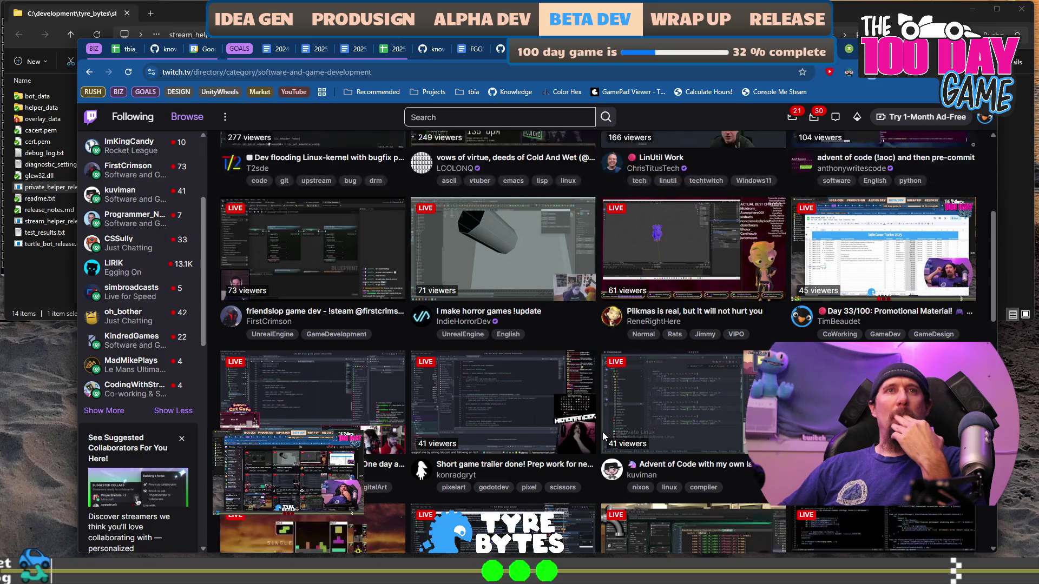
scroll(602, 431, "up", 2)
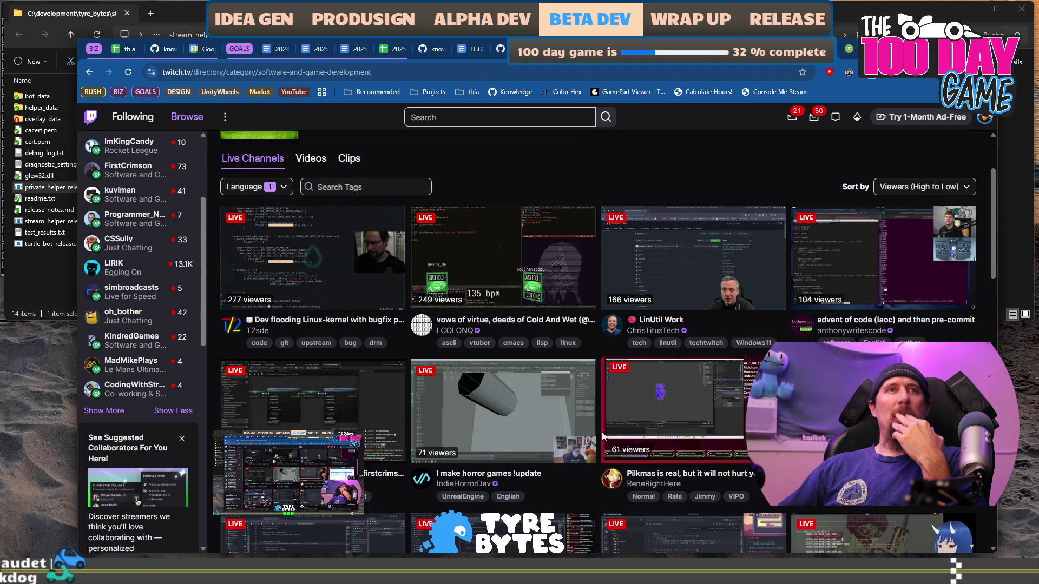
scroll(602, 435, "down", 3)
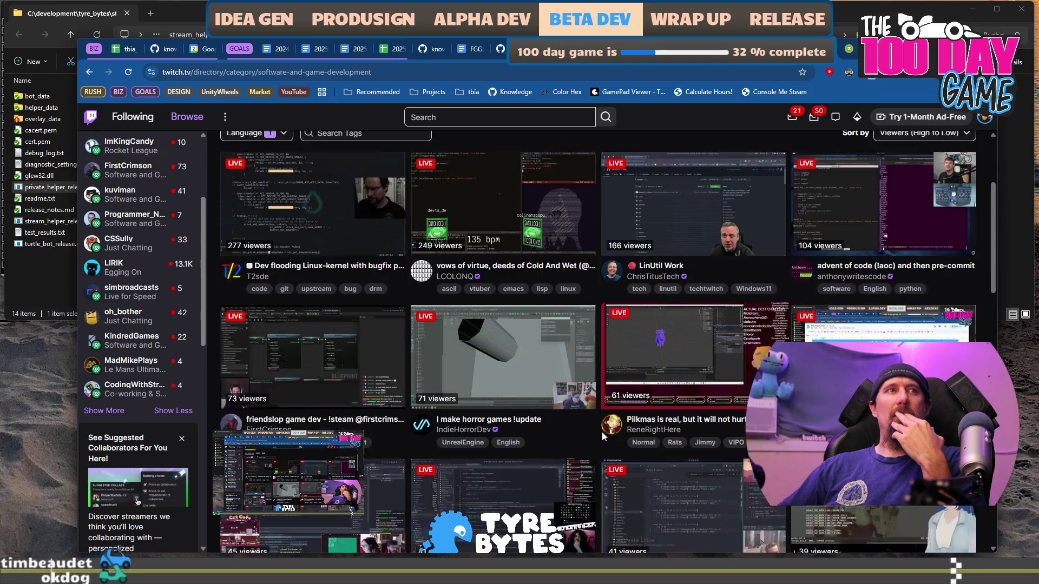
scroll(602, 436, "down", 2)
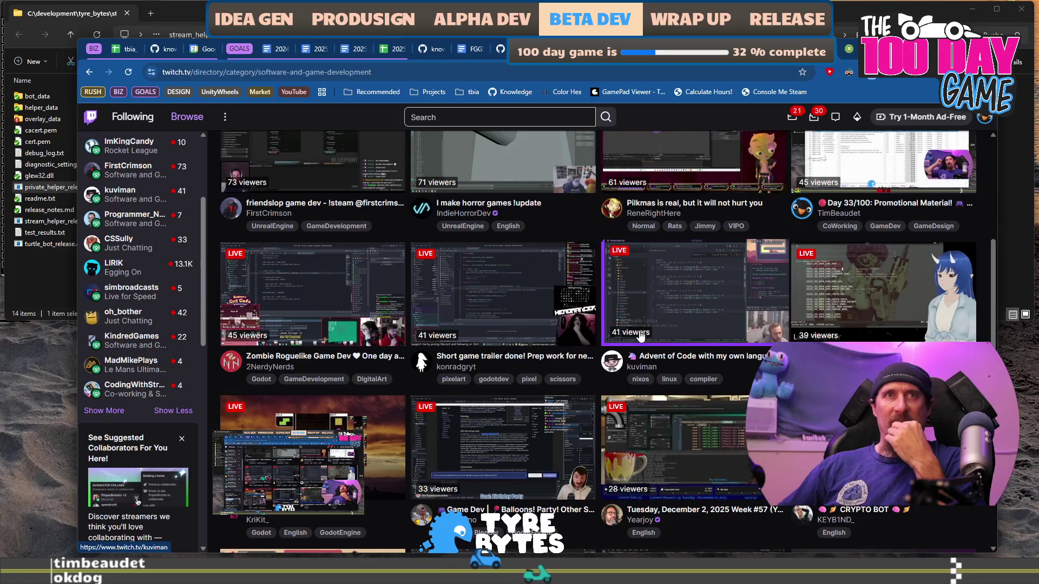
scroll(609, 378, "down", 1)
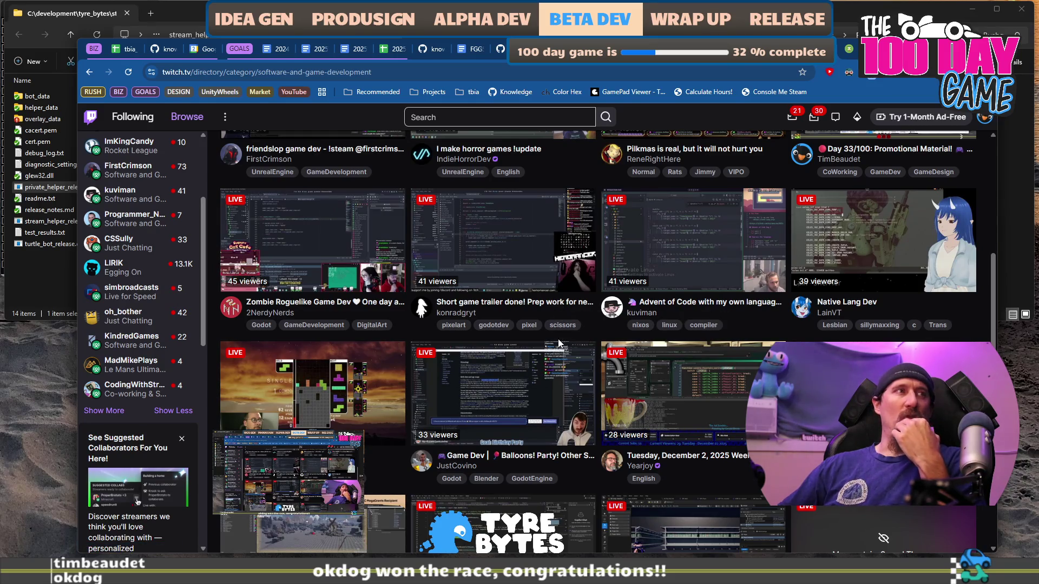
left_click(494, 234)
left_click(207, 71)
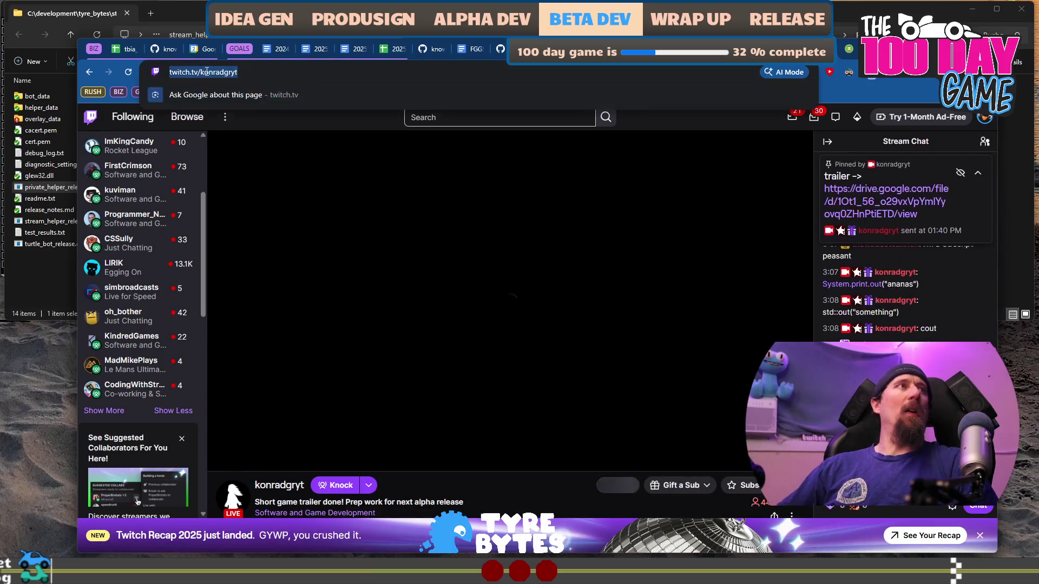
double_click(207, 71)
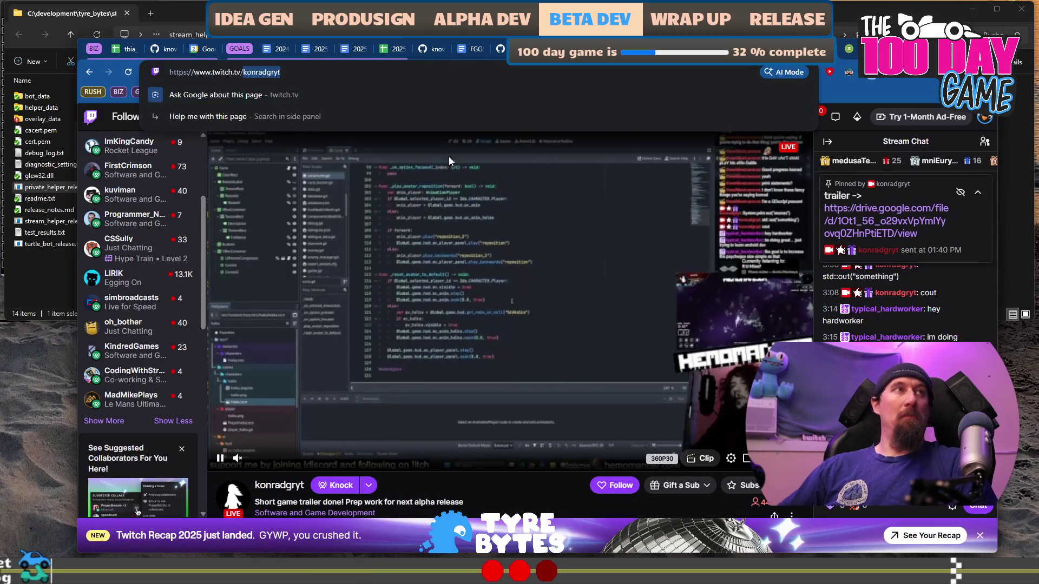
key("Escape")
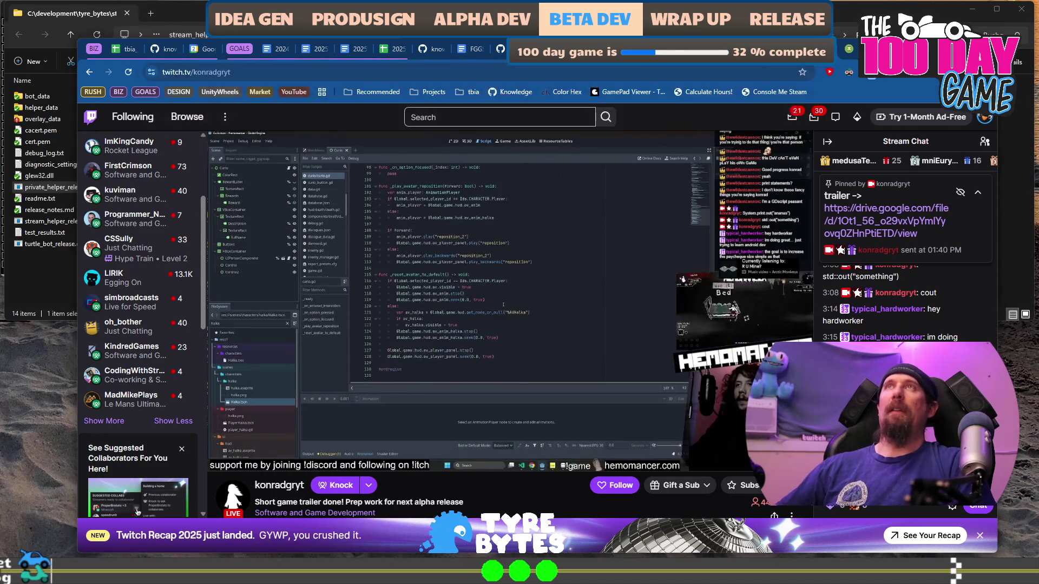